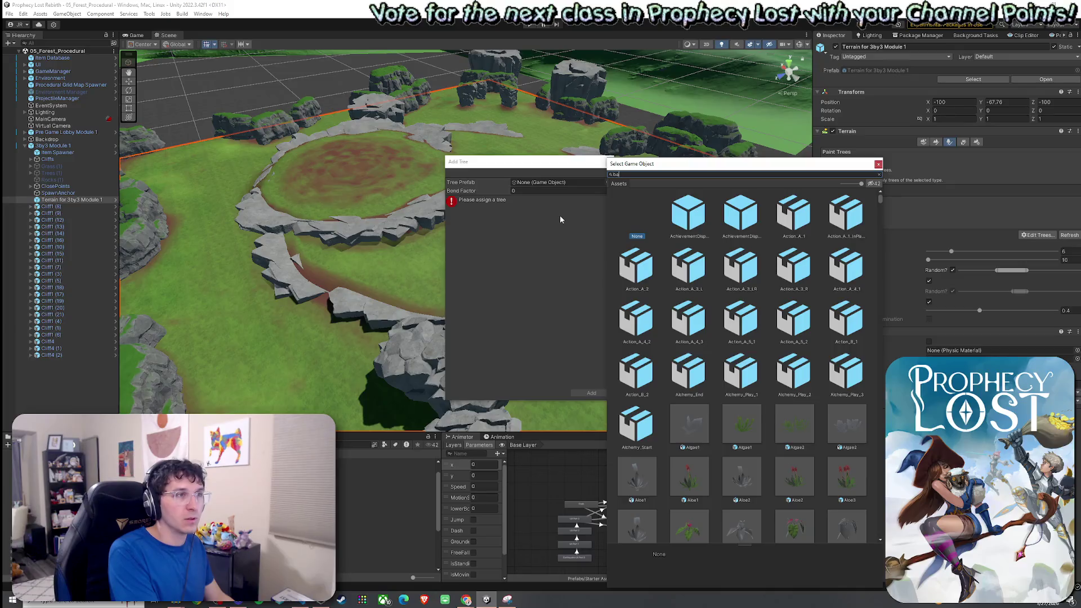
Add the broken-base oak prefab to the terrain's tree list
type("sebroken")
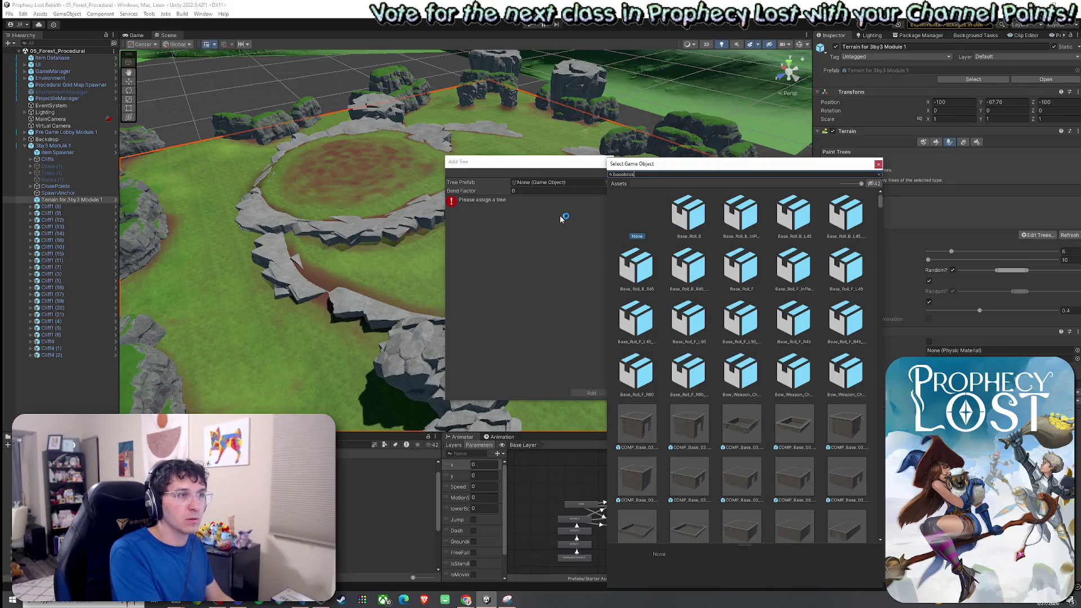
left_click(724, 212)
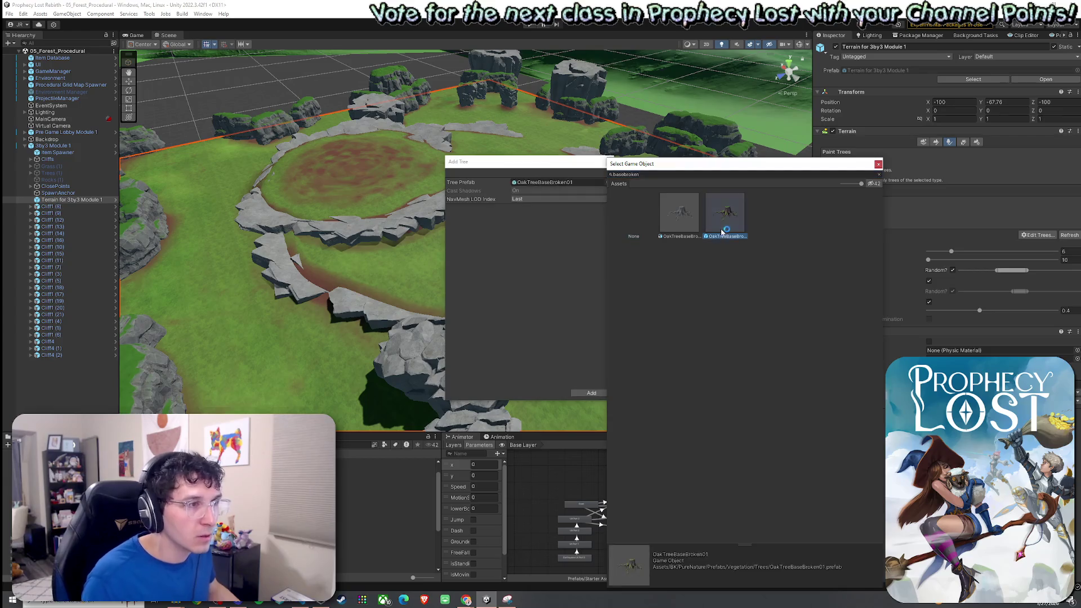
double_click(724, 212)
left_click(591, 393)
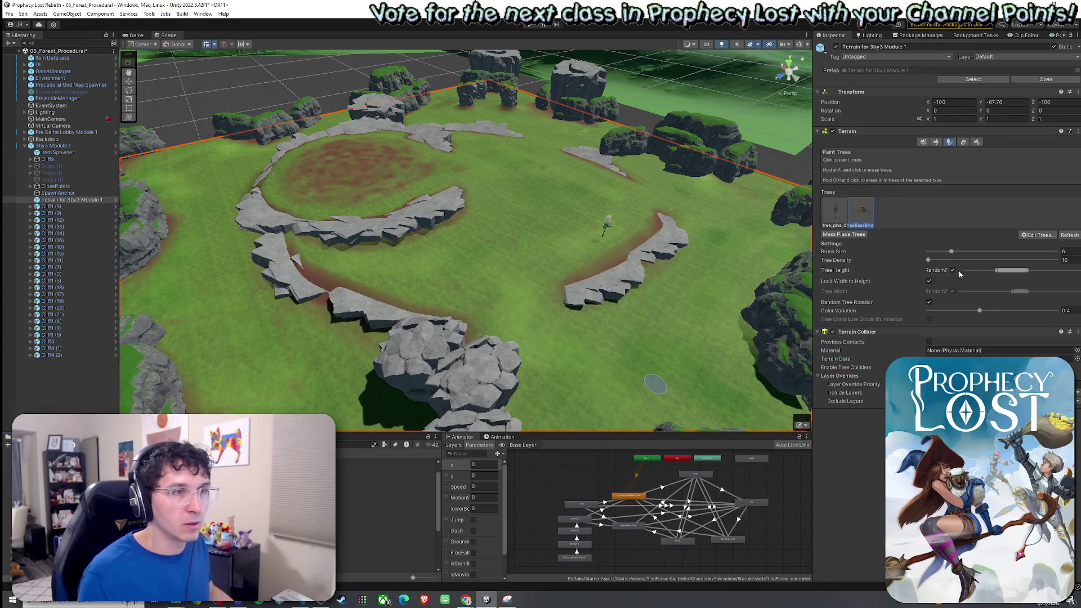
Add OakTreeBroken02 as another paintable tree on the terrain
left_click(1039, 234)
left_click(1029, 238)
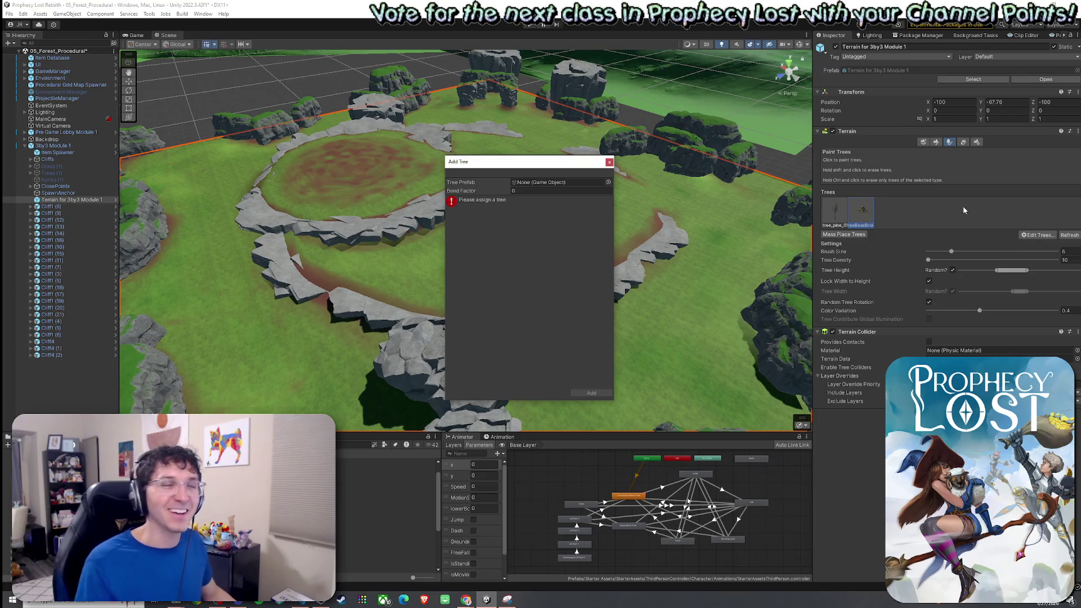
left_click(608, 182)
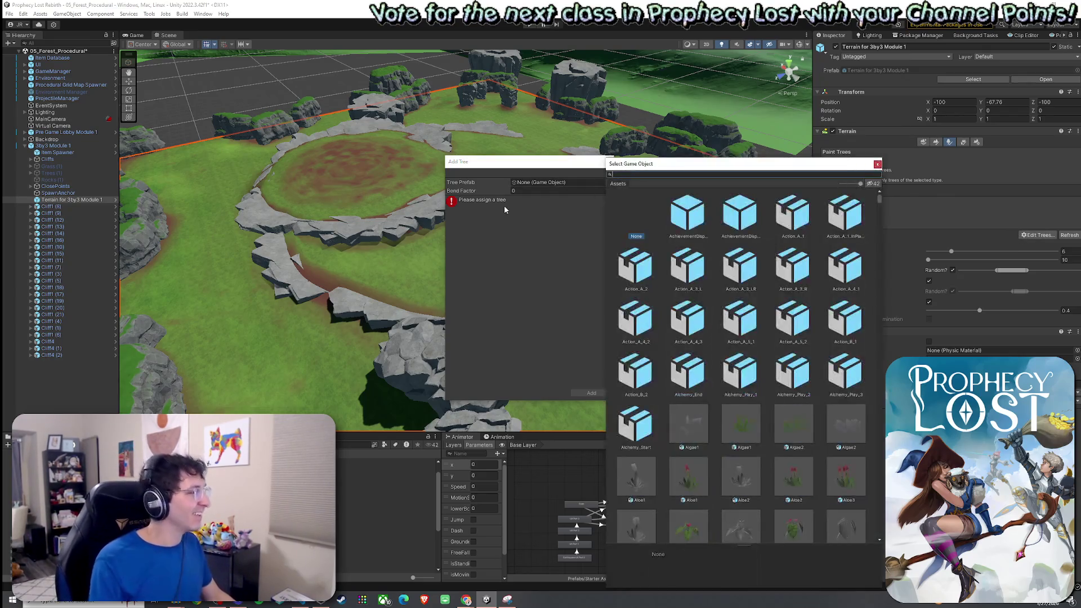
type("treebroke")
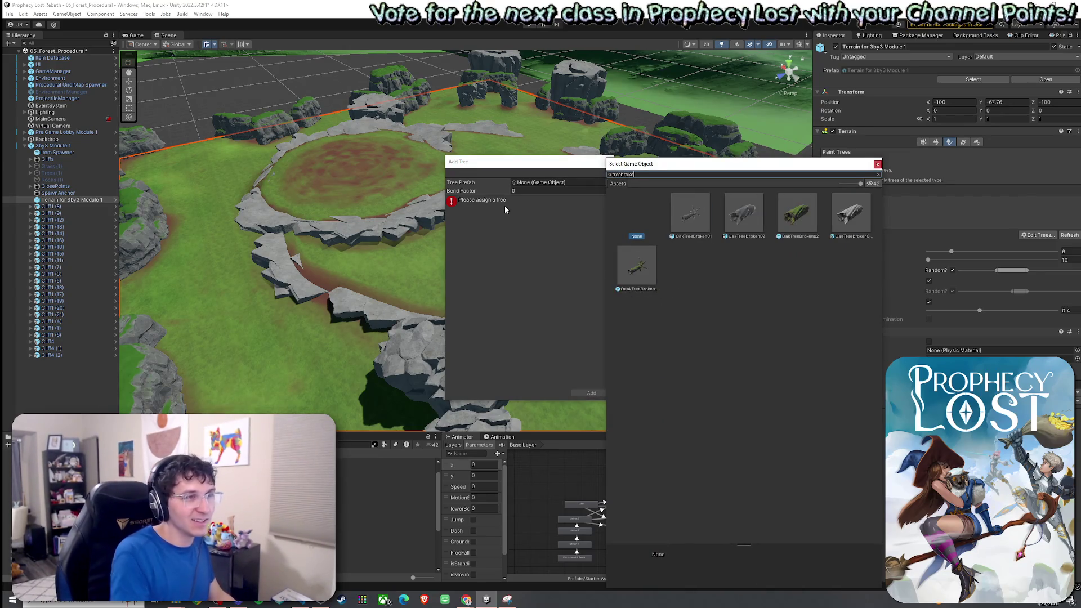
left_click(645, 273)
double_click(743, 213)
left_click(592, 393)
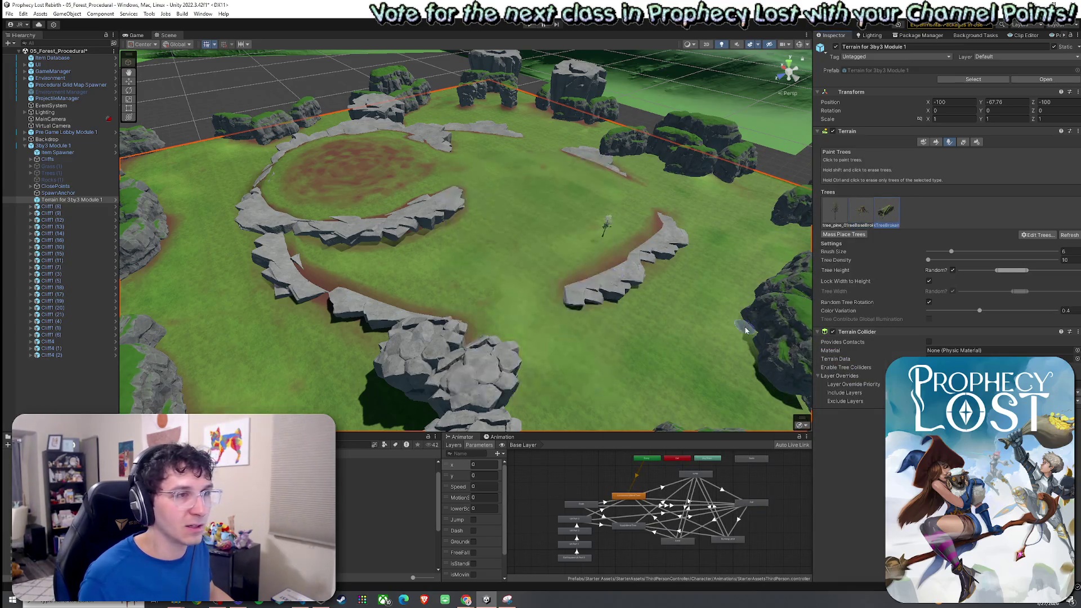
Add OeakTreeBroken01 to the terrain's trees and select it as the third tree for painting
left_click(1039, 235)
left_click(1041, 244)
left_click(608, 184)
type("treebroke")
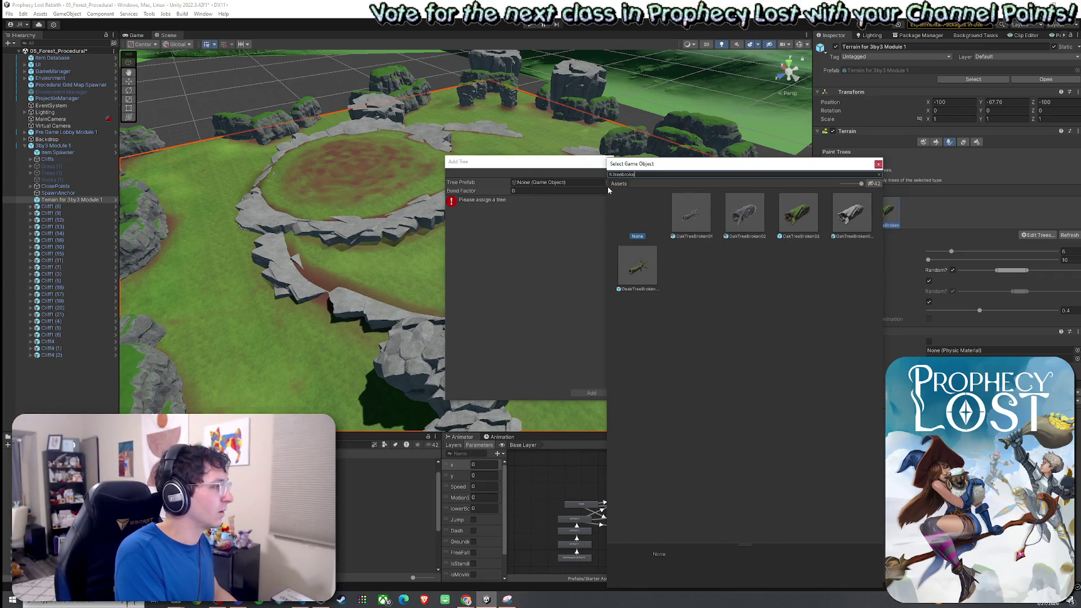
type("n")
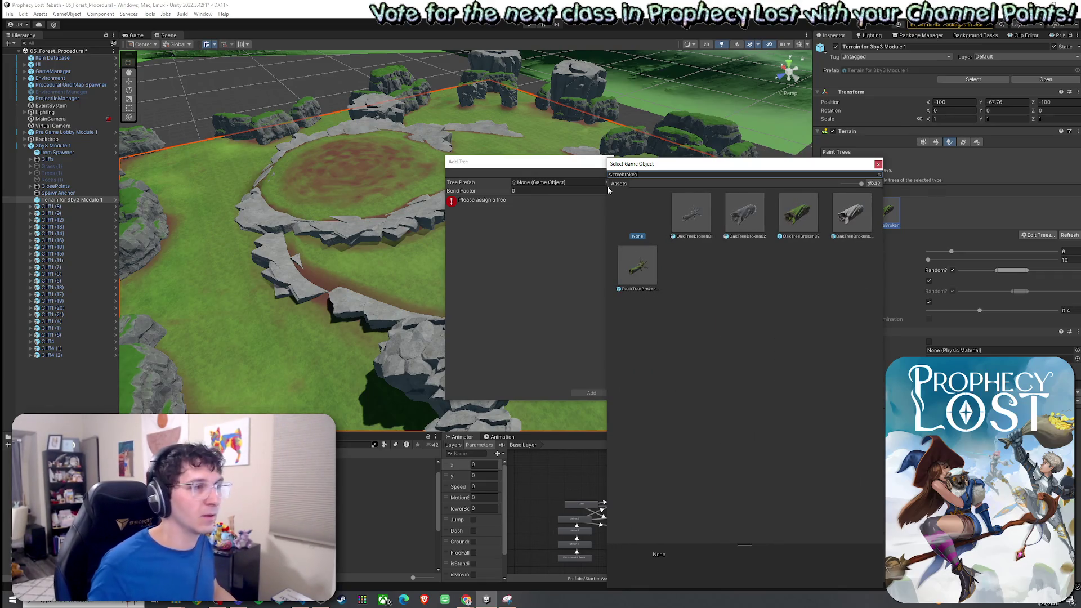
left_click(642, 273)
left_click_drag(718, 171, 679, 173)
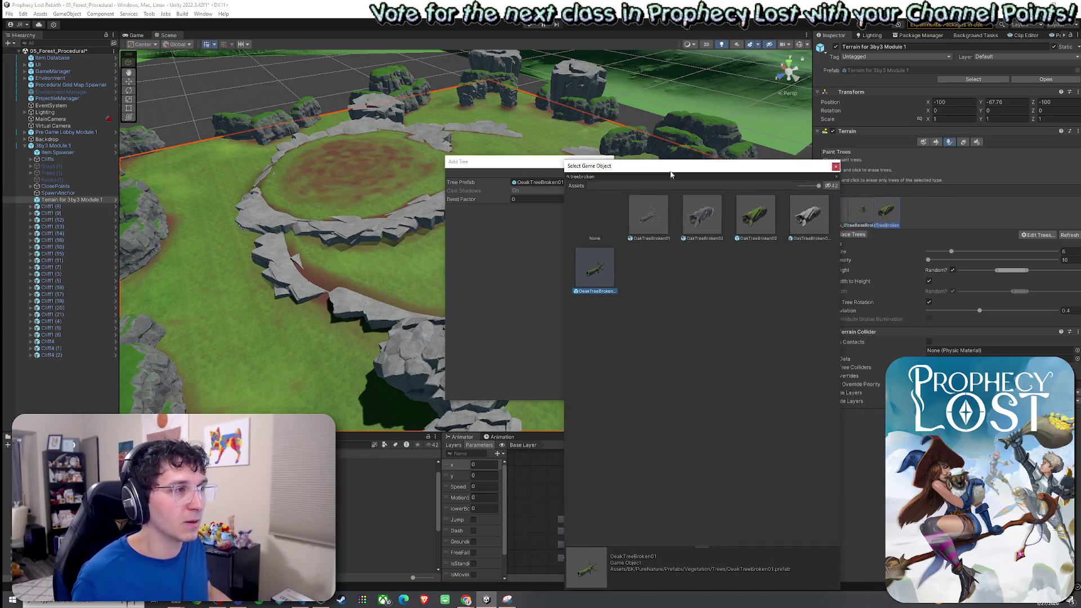
double_click(609, 269)
left_click(591, 393)
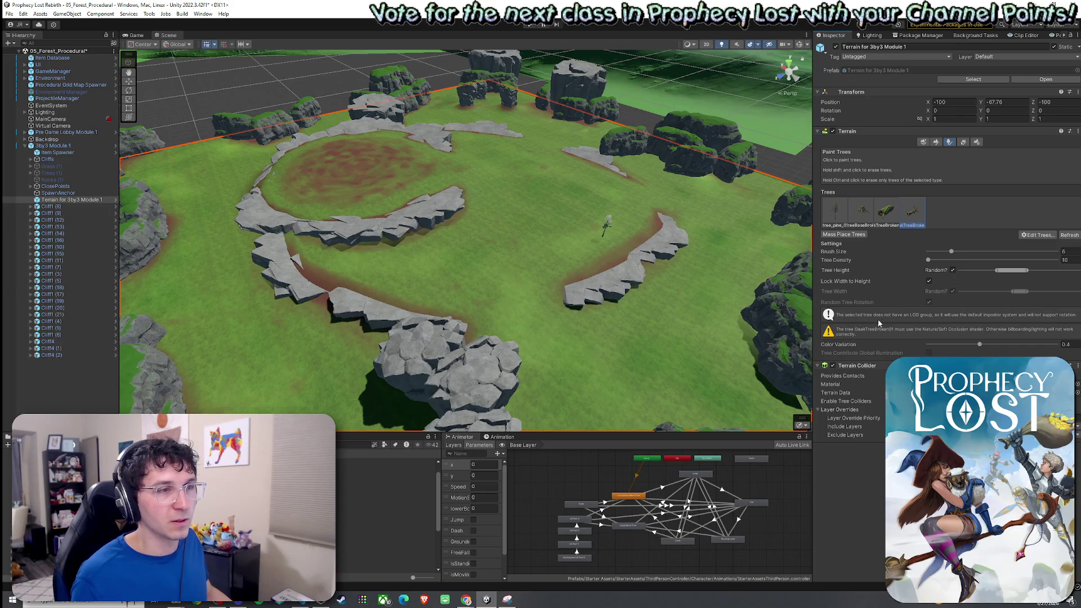
left_click(887, 215)
key("w")
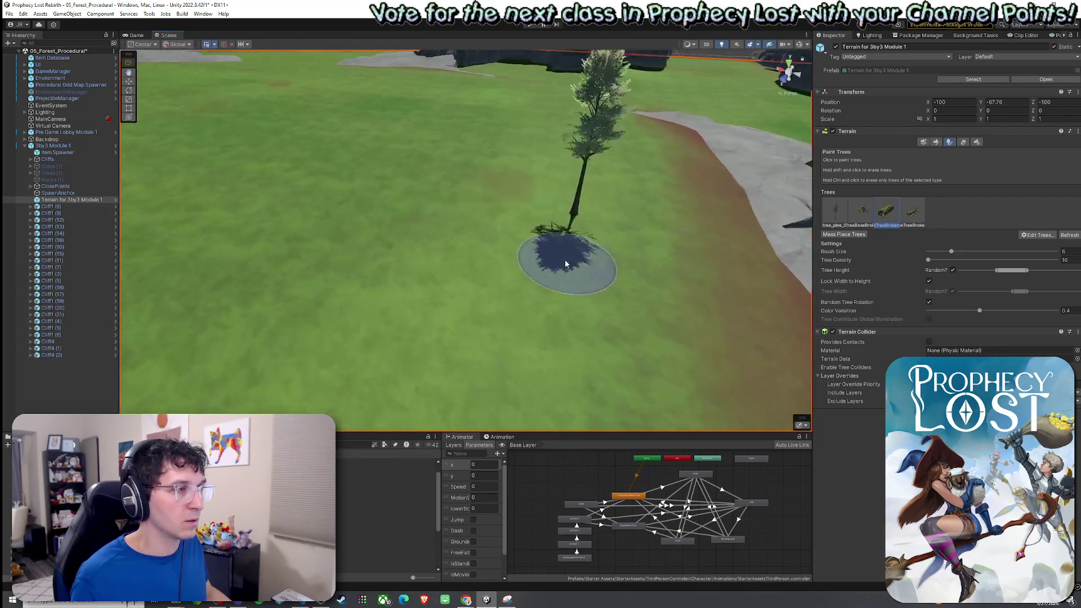
Orbit back to view the painted oak beside the cliff and save the 05_Forest_Procedural scene
scroll(627, 313, "up", 5)
mouse_move(540, 273)
left_mouse_down()
mouse_move(707, 275)
mouse_move(550, 287)
left_mouse_up()
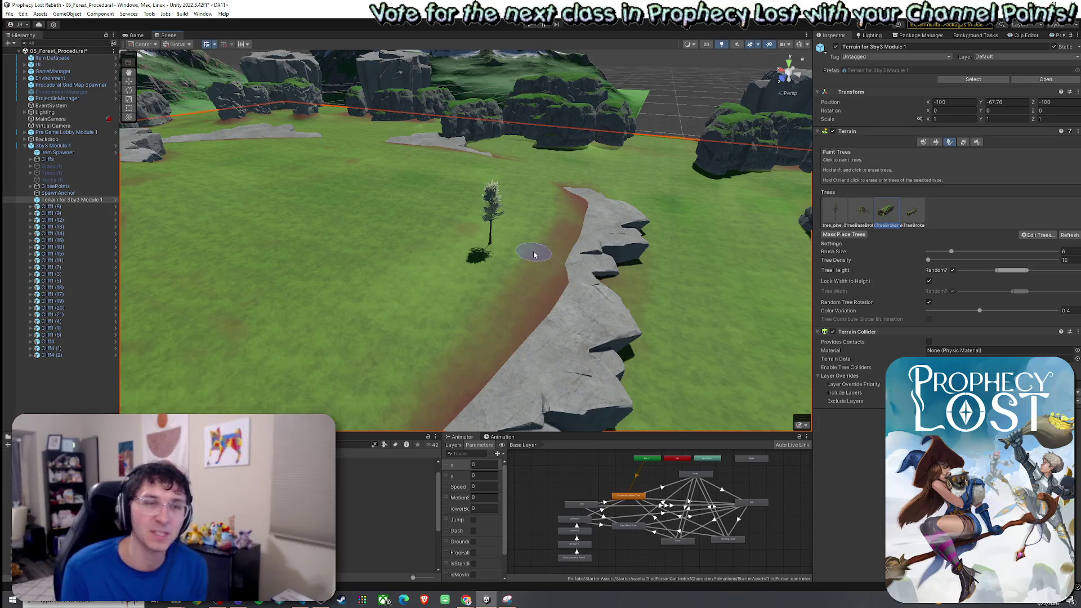
left_click(9, 13)
left_click(25, 57)
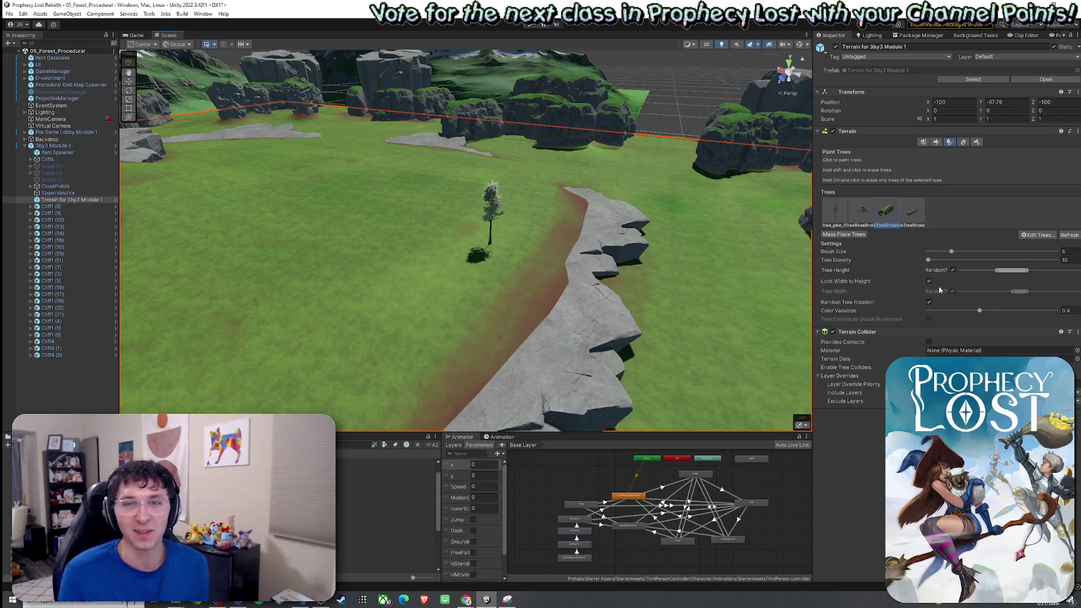
left_click(9, 13)
left_click(168, 73)
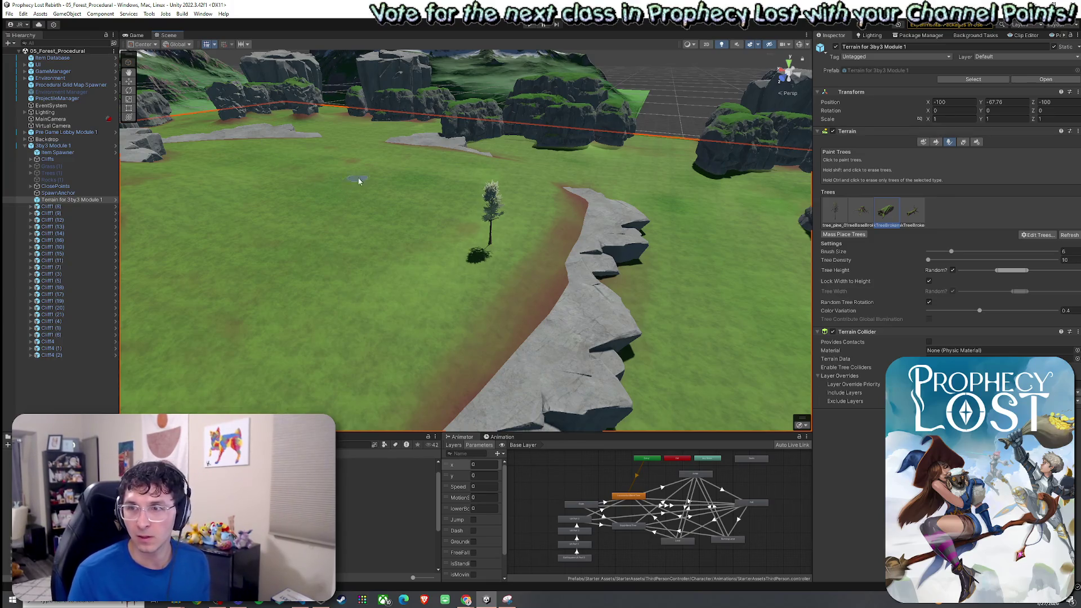
left_click(9, 14)
key("Escape")
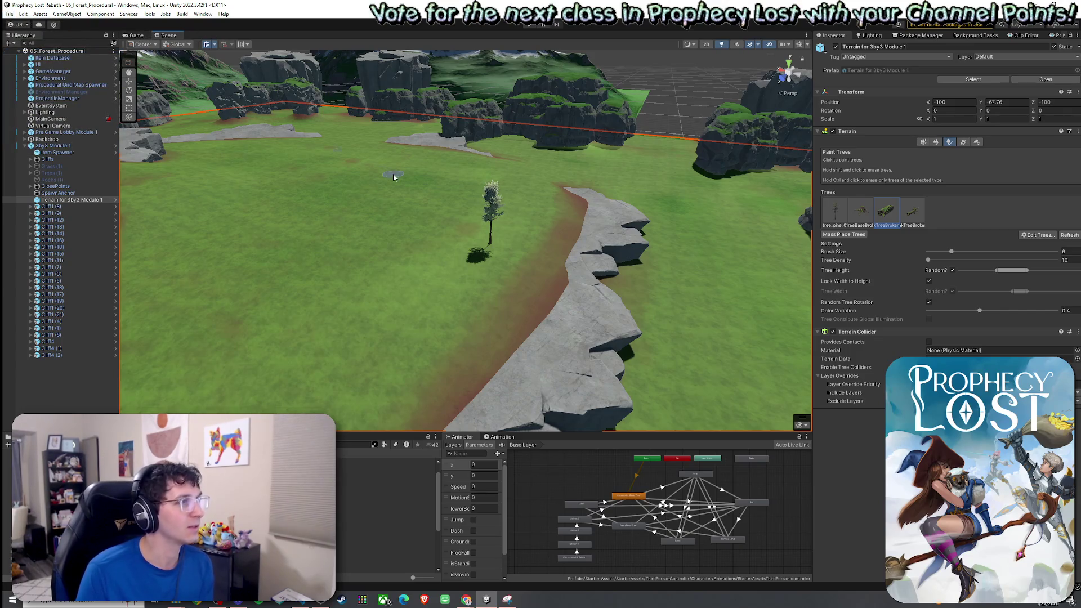
left_click(1022, 234)
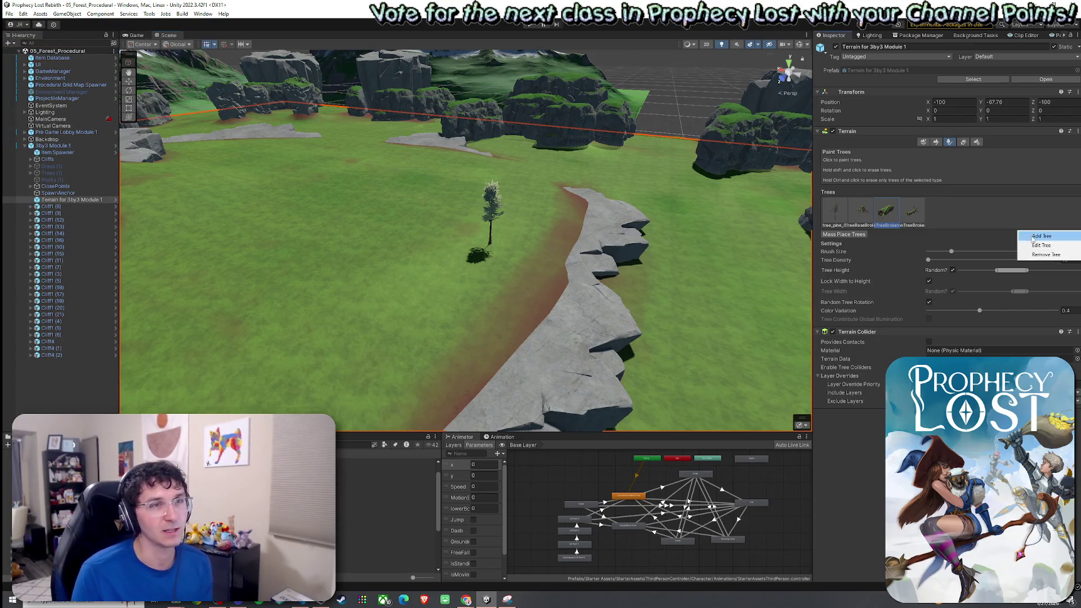
left_click(1004, 216)
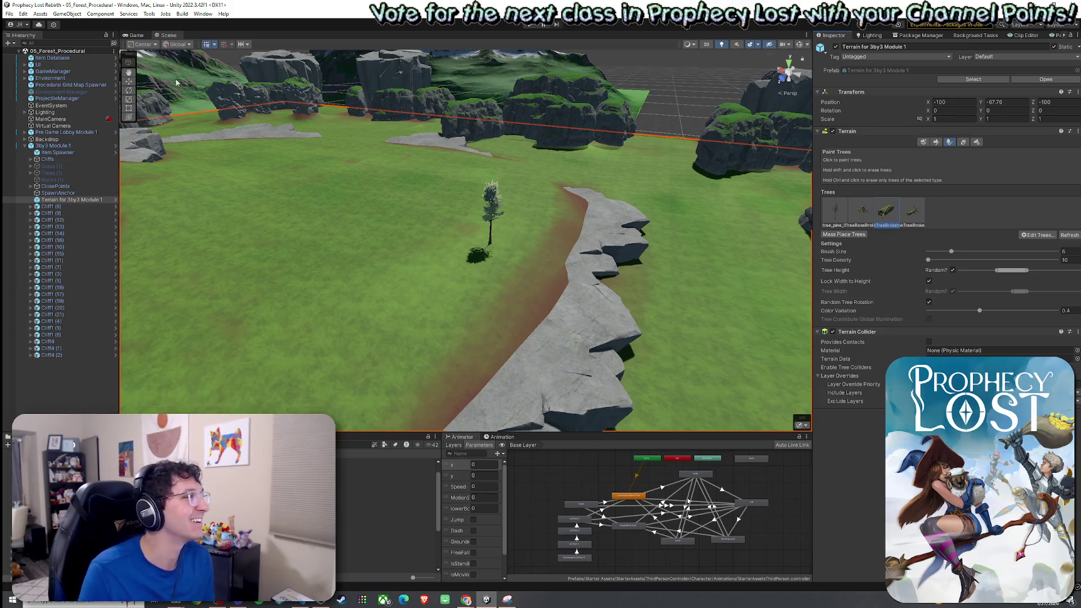
left_click(15, 13)
left_click(142, 39)
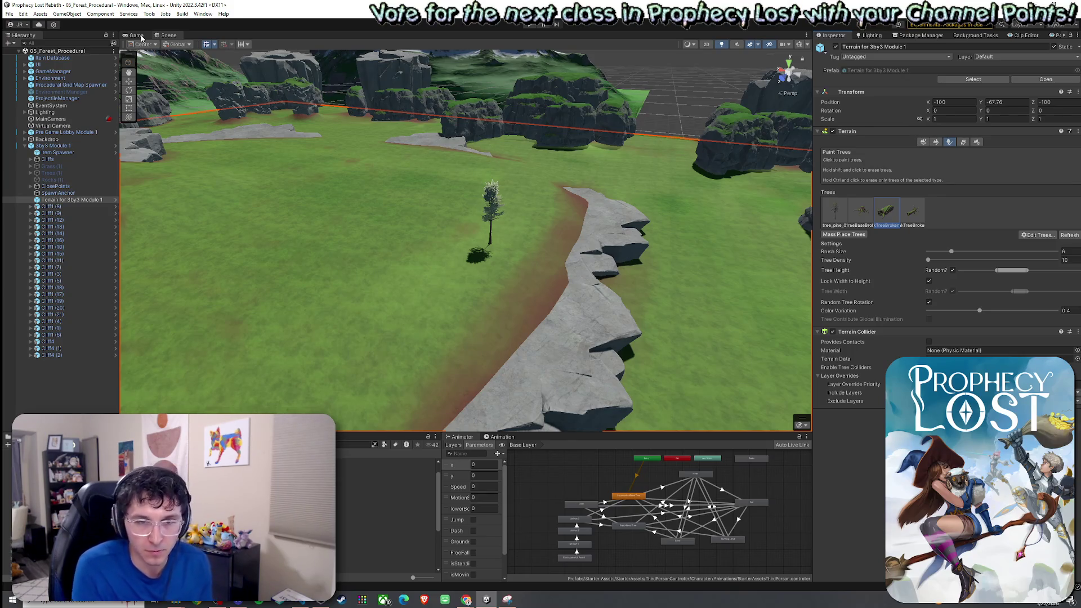
left_click(10, 13)
left_click(120, 5)
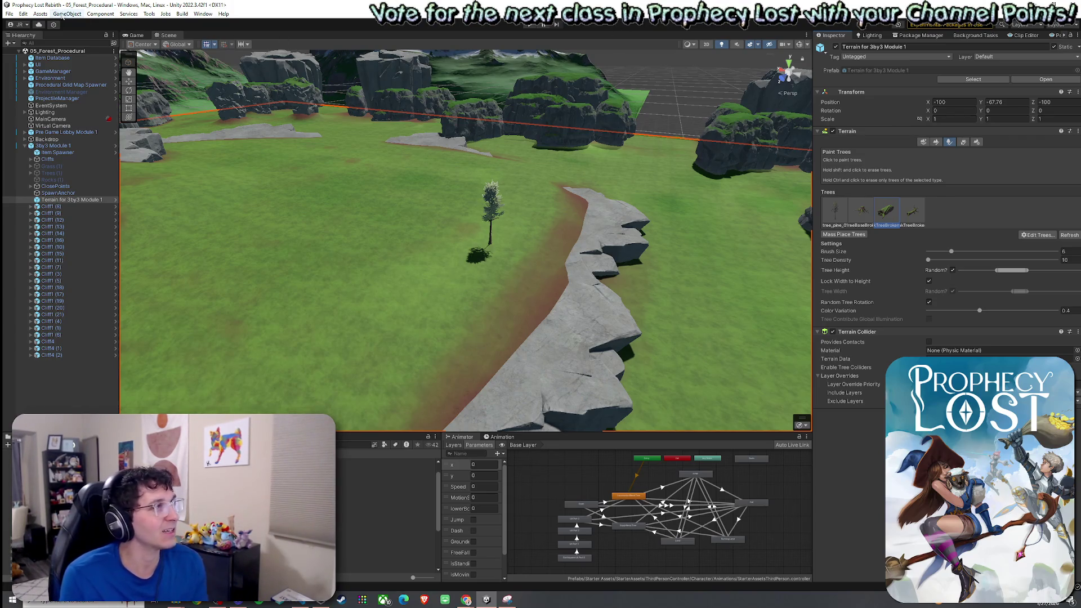
Glance through the Edit and File menus, then orbit the view toward the ruins and mountains
left_click(21, 14)
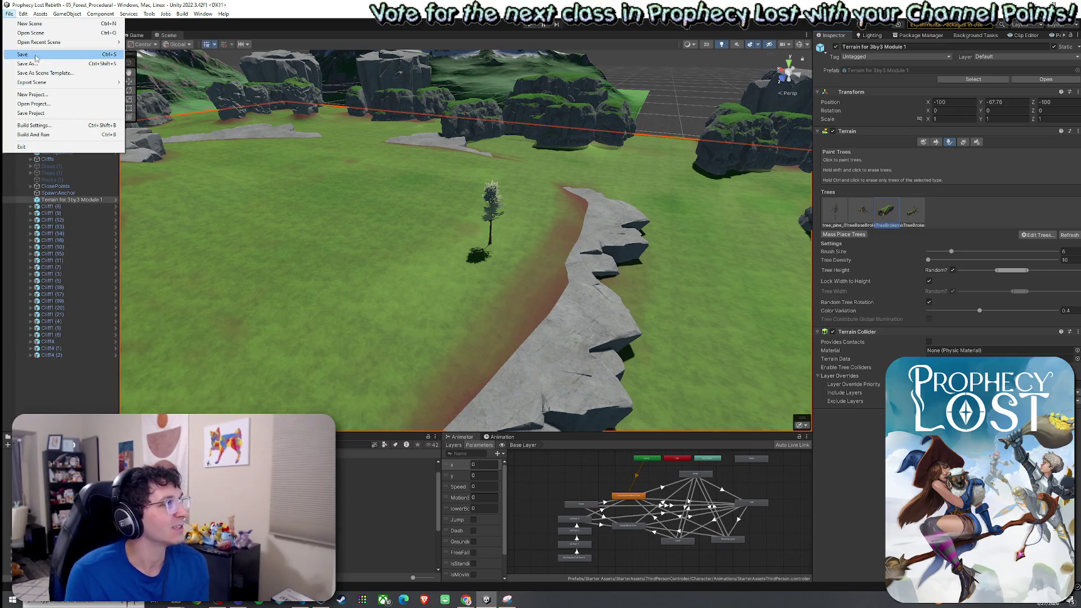
left_click(116, 4)
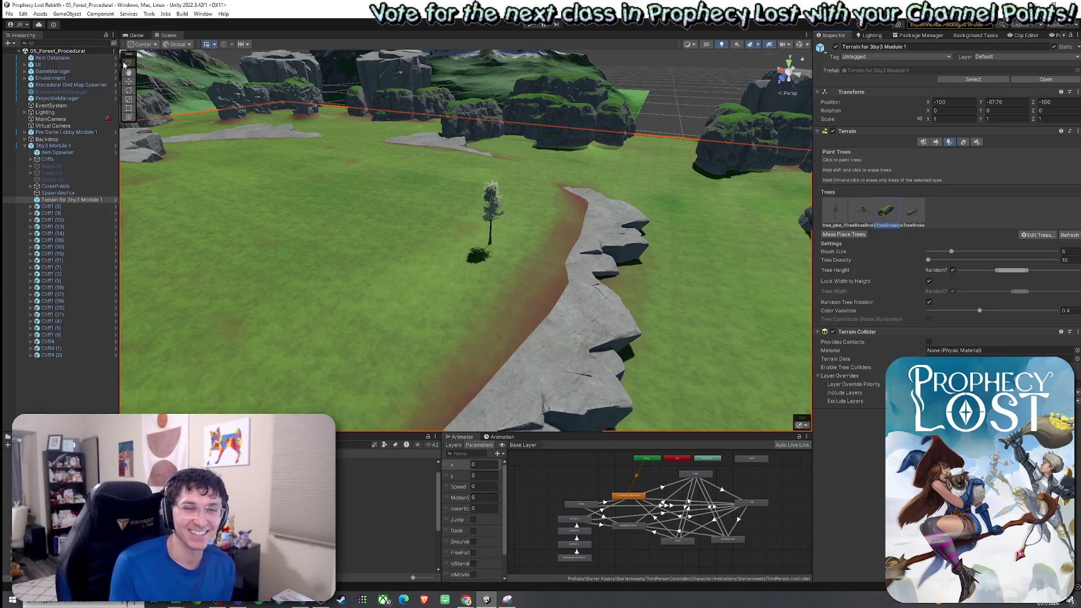
left_click(13, 15)
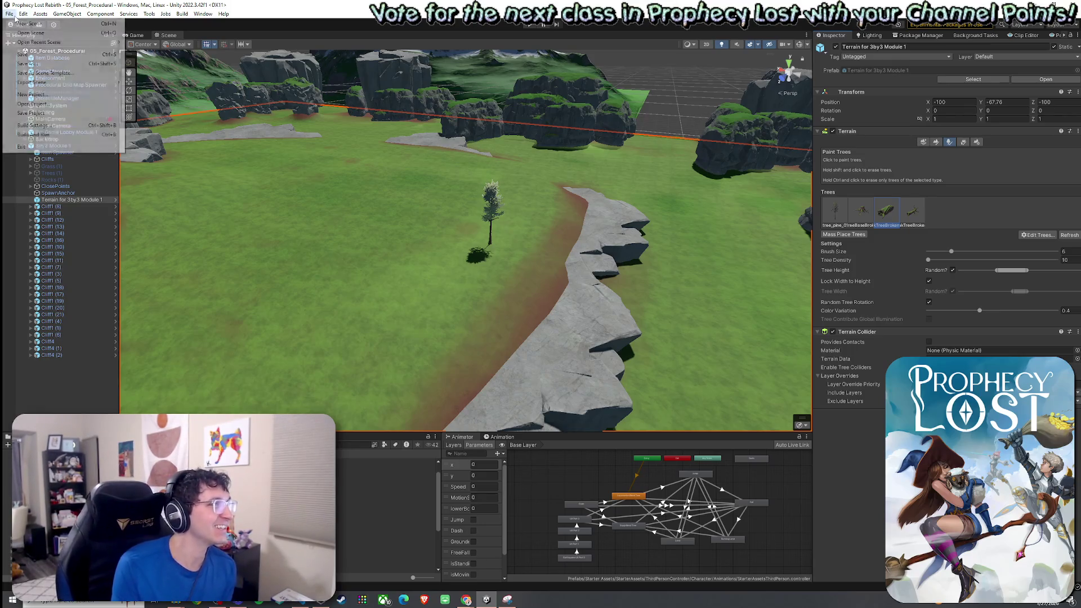
left_click(13, 14)
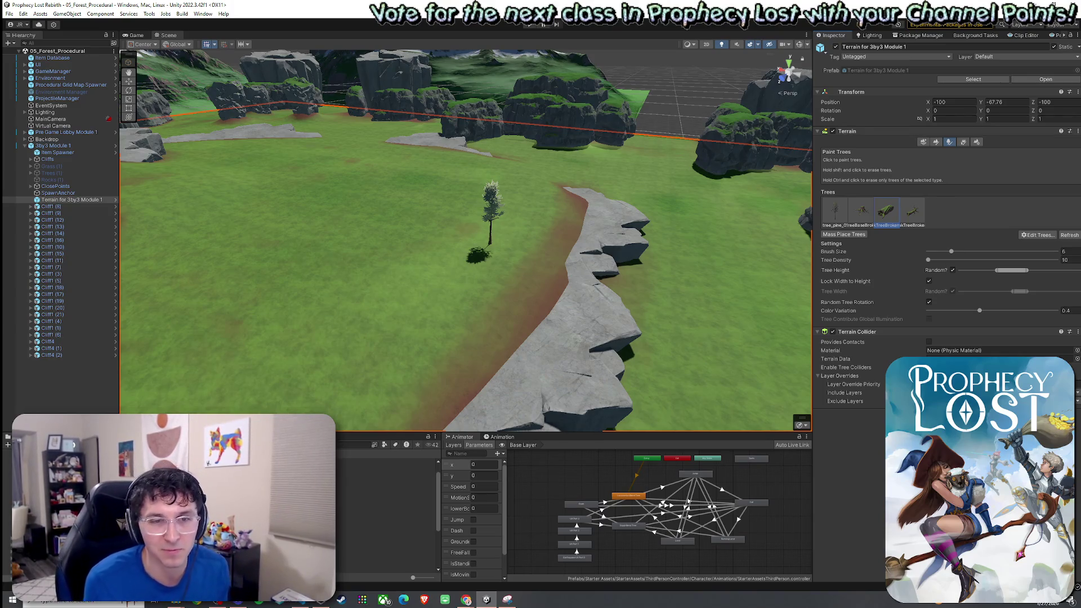
left_click(13, 15)
left_click(313, 121)
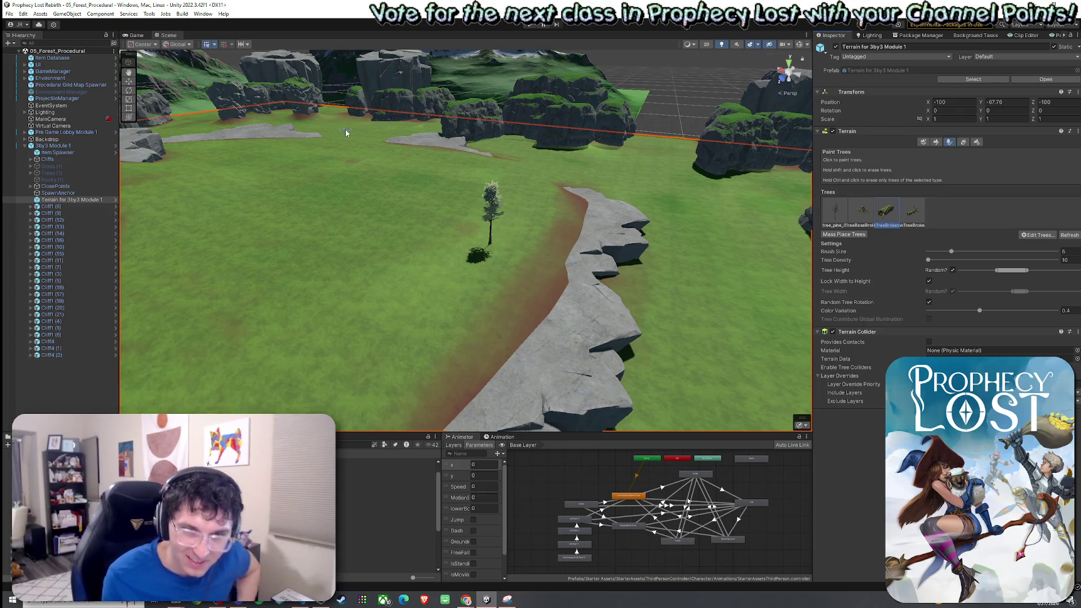
mouse_move(301, 174)
left_mouse_down()
mouse_move(261, 176)
mouse_move(144, 94)
left_mouse_up()
left_click(9, 14)
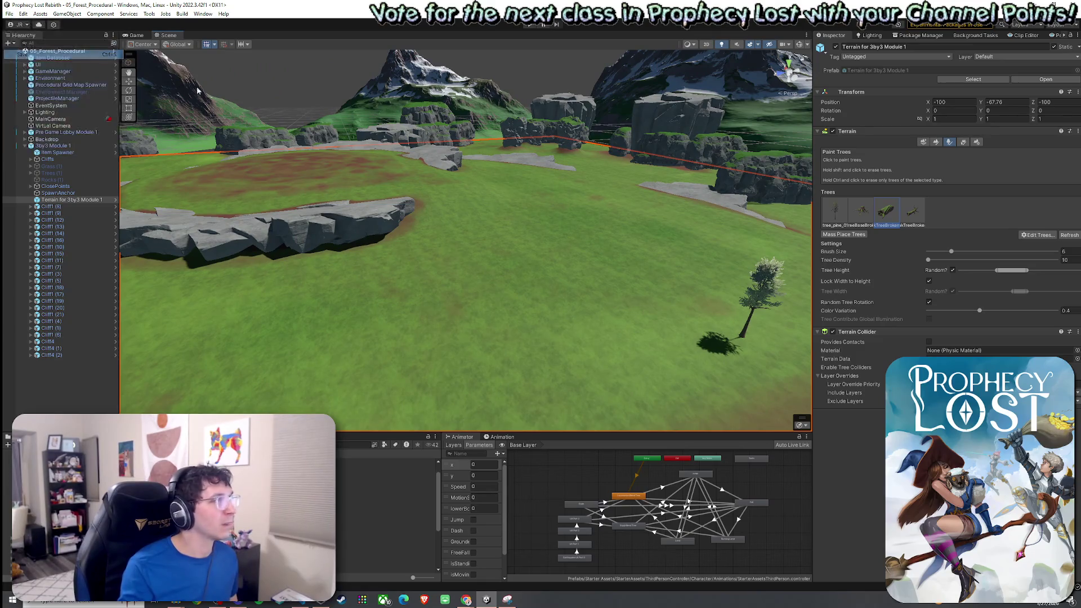
left_click(1038, 235)
left_click(1038, 242)
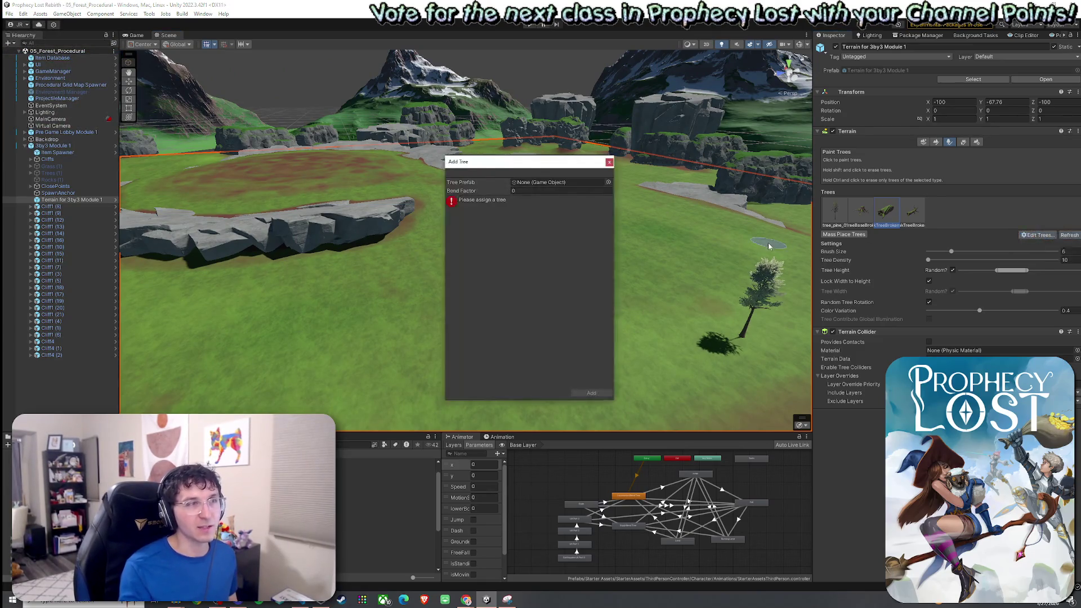
left_click(608, 181)
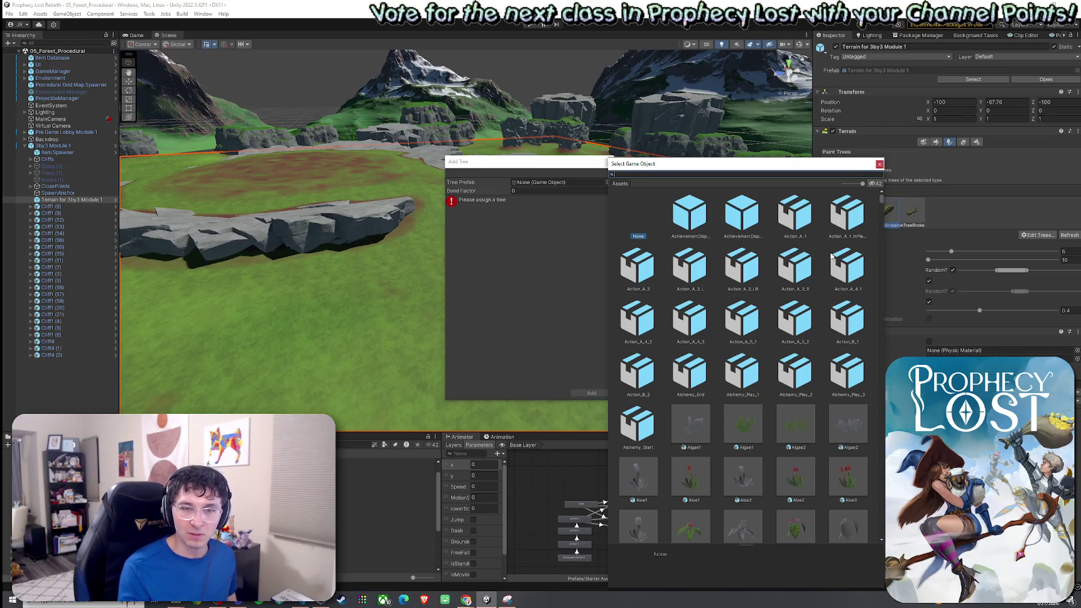
key("Escape")
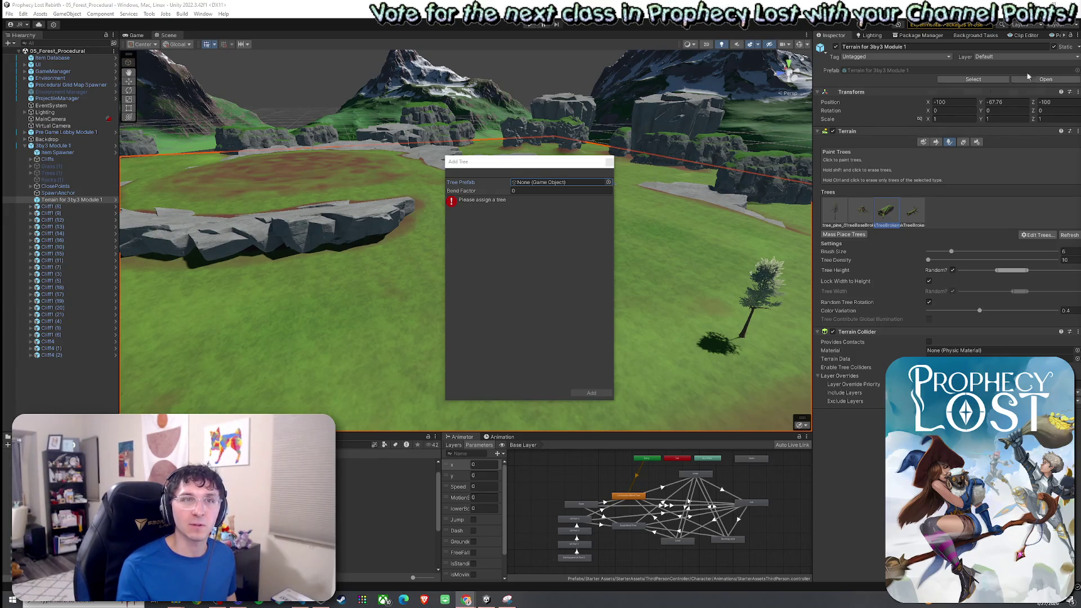
left_click(609, 163)
left_click(466, 599)
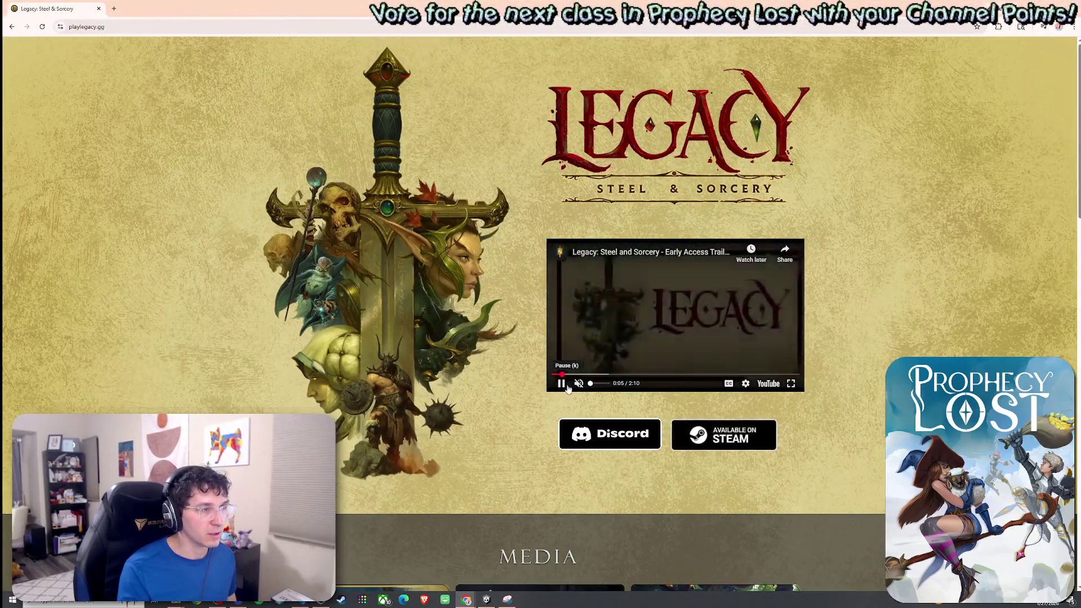
Watch the trailer full screen, skip ahead to the crafting part, pause, and exit full screen
left_click(791, 384)
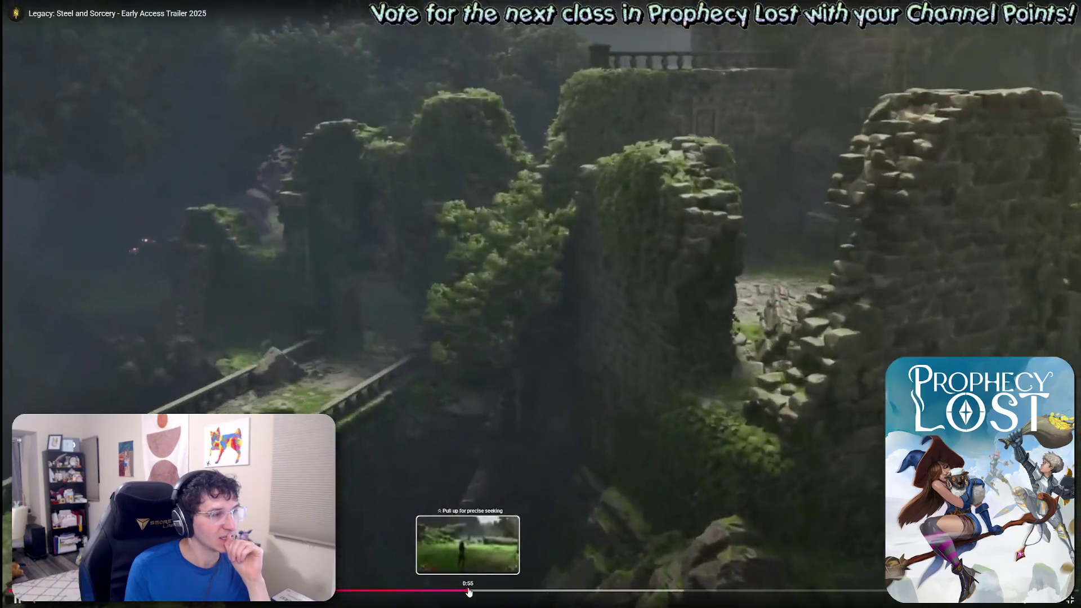
left_click_drag(465, 591, 751, 591)
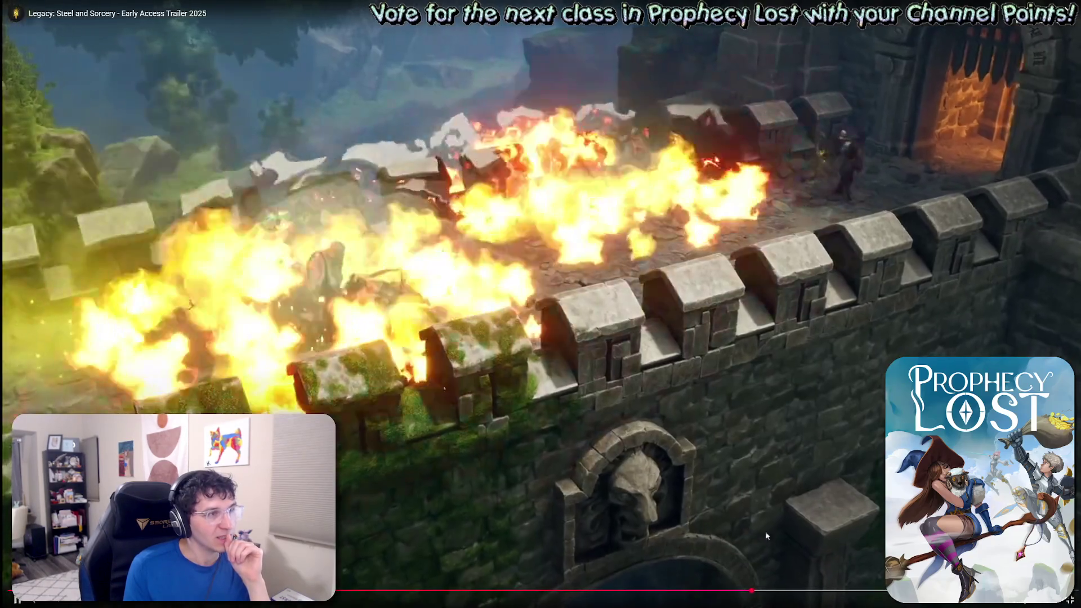
left_click(832, 542)
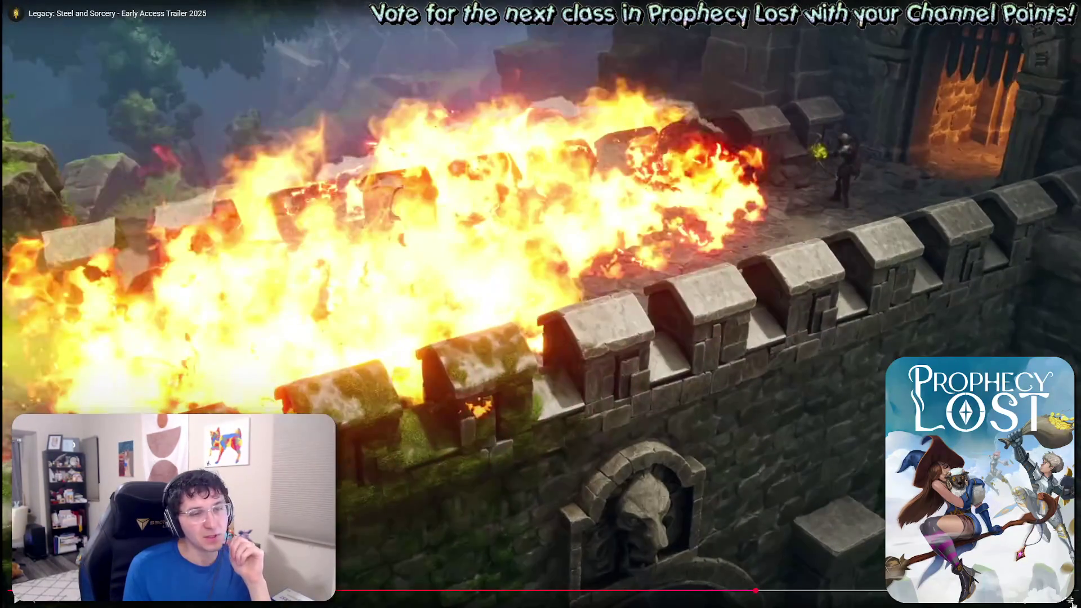
left_click(1069, 599)
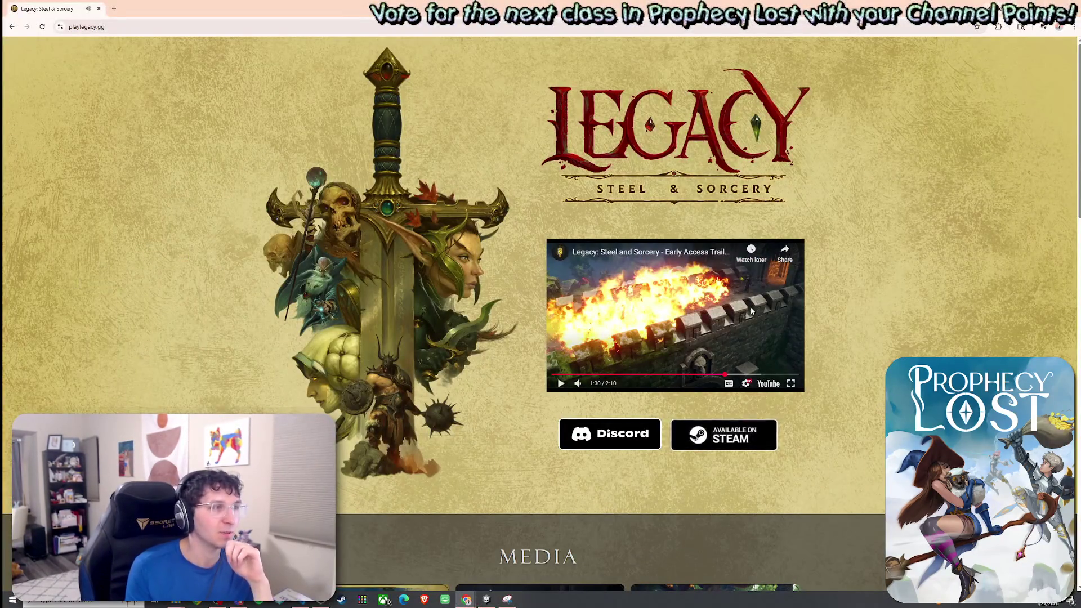
Resume the trailer full screen, pause on the rope bridge scene, and return to the page
left_click(792, 384)
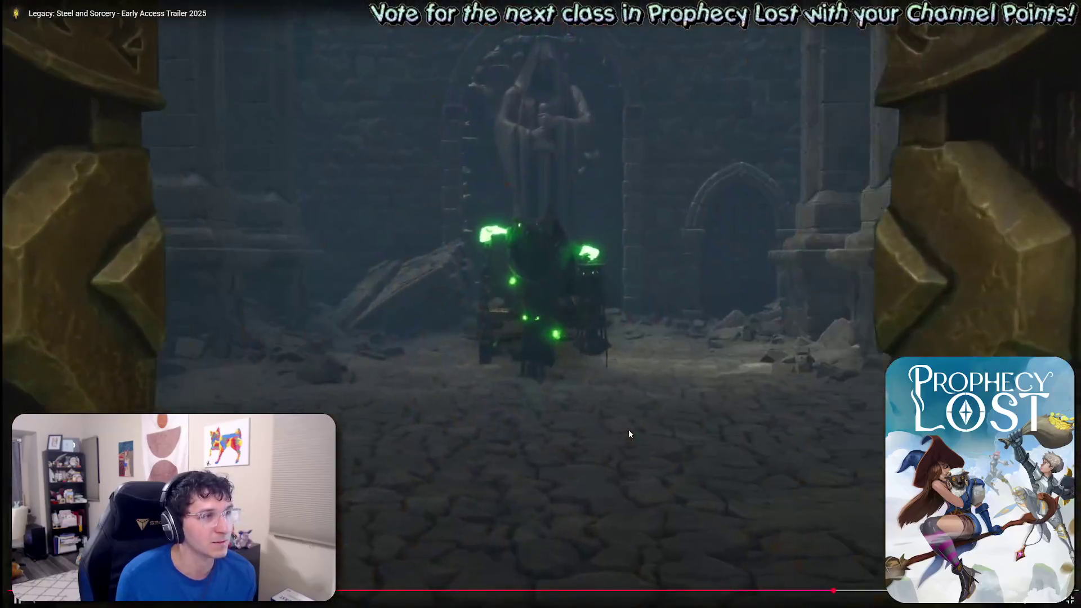
left_click(632, 449)
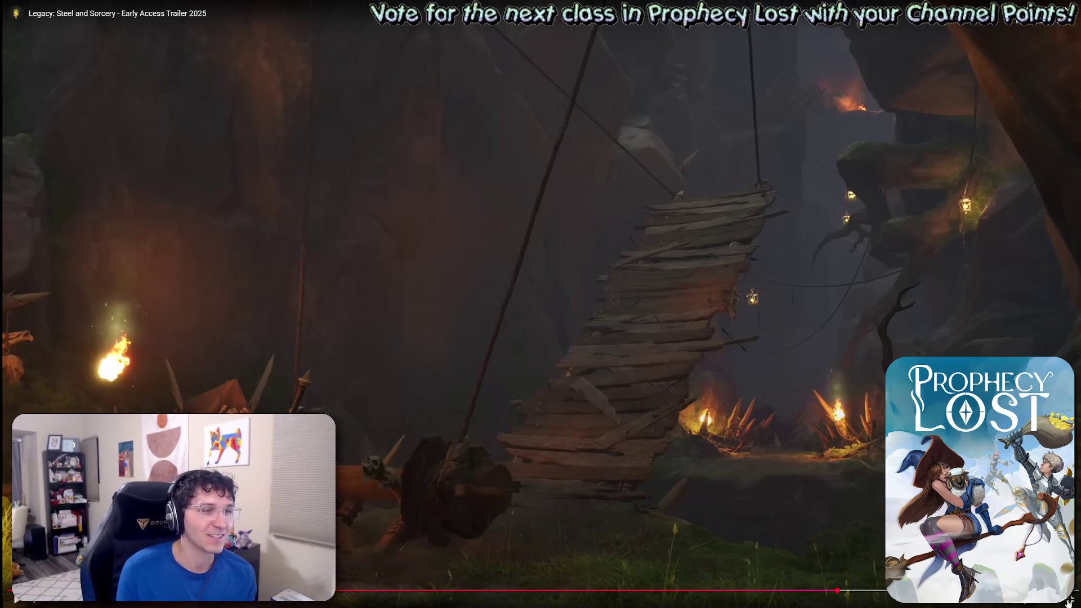
left_click(1069, 600)
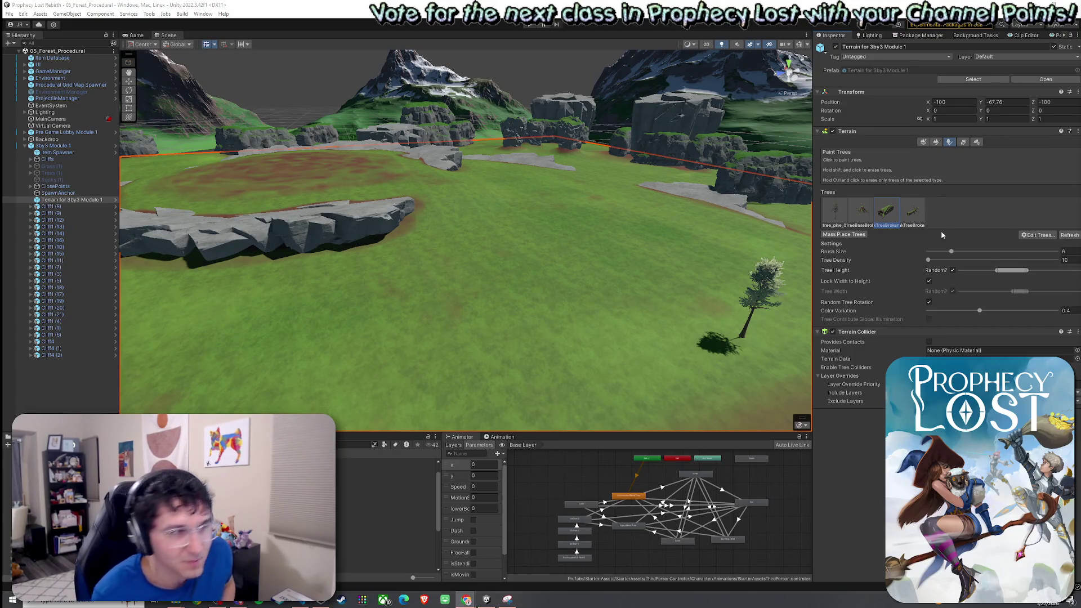
Save the scene, fly to the lone tree, and erase the tree and bush near the cliff
left_click(9, 13)
left_click(25, 55)
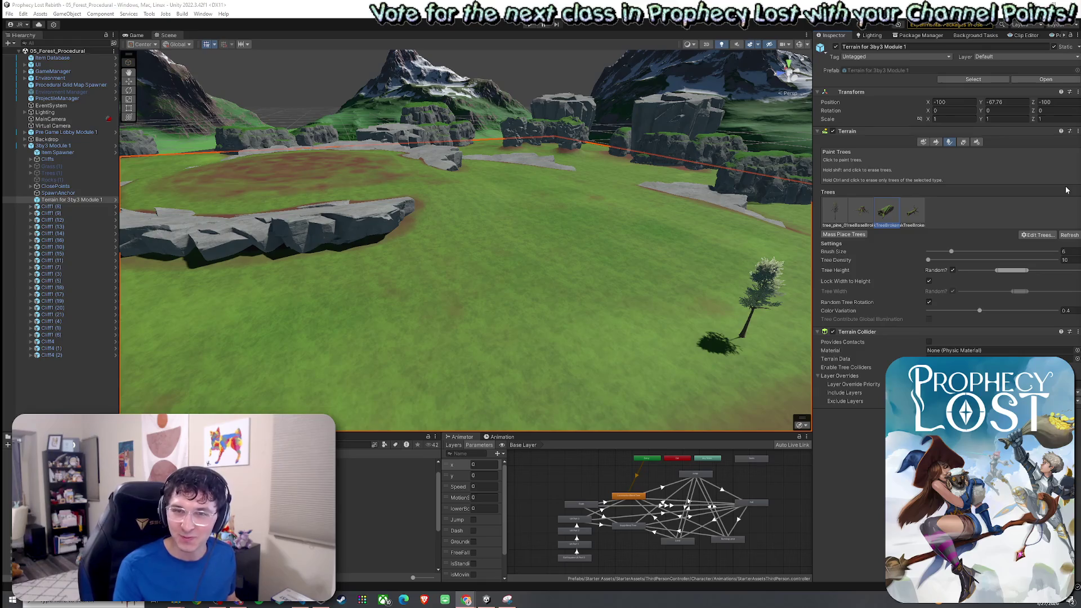
mouse_move(769, 237)
left_mouse_down()
mouse_move(678, 260)
mouse_move(699, 289)
mouse_move(742, 300)
left_mouse_up()
left_click(65, 15)
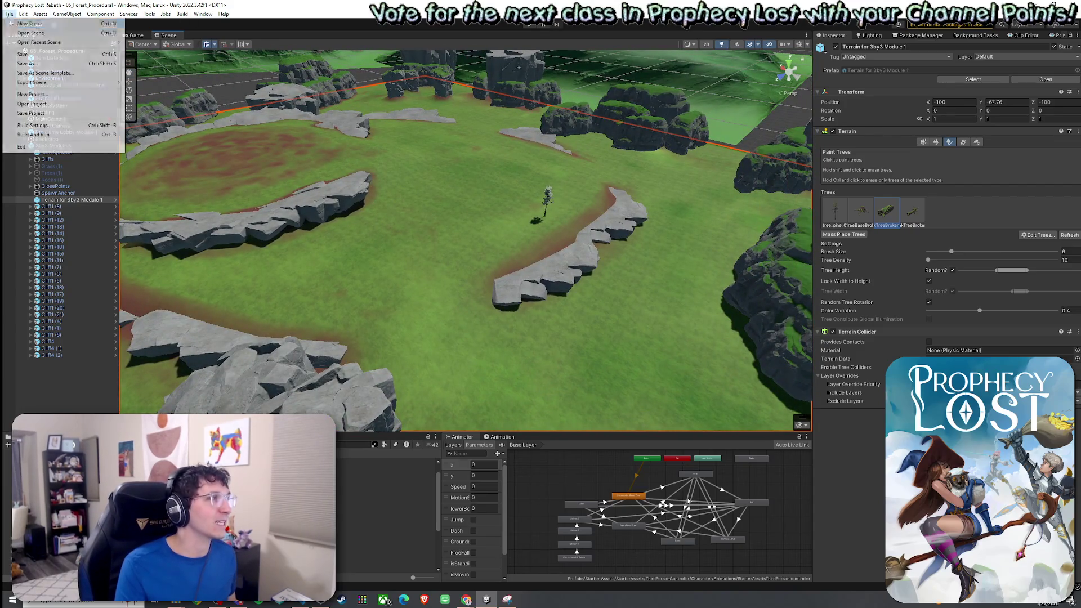
left_click(272, 36)
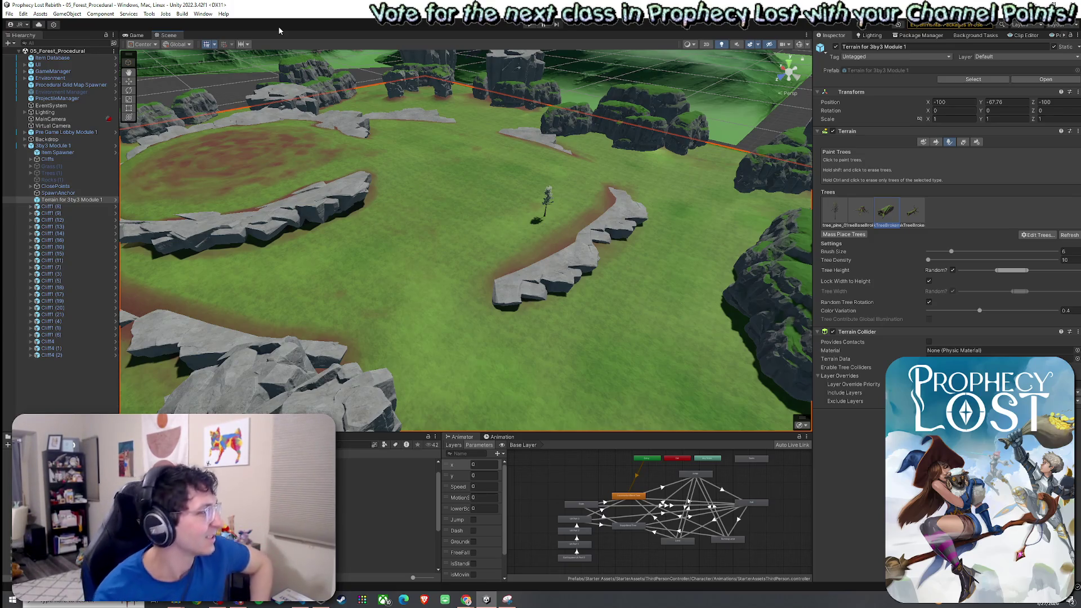
left_click_drag(380, 144, 408, 170)
scroll(408, 170, "up", 3)
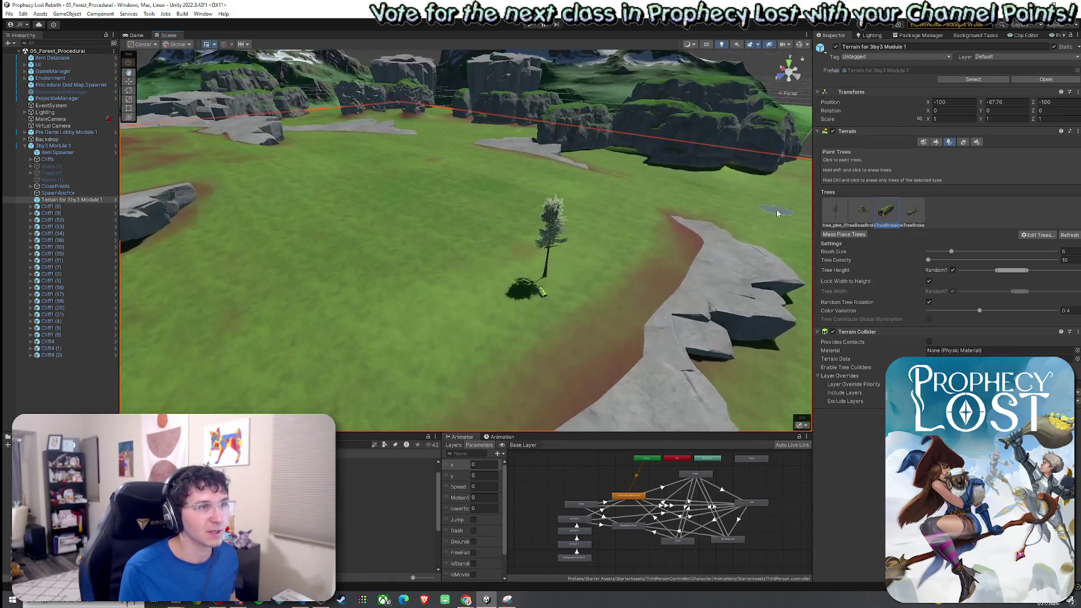
left_click(545, 276, "shift")
left_click_drag(544, 276, 555, 274)
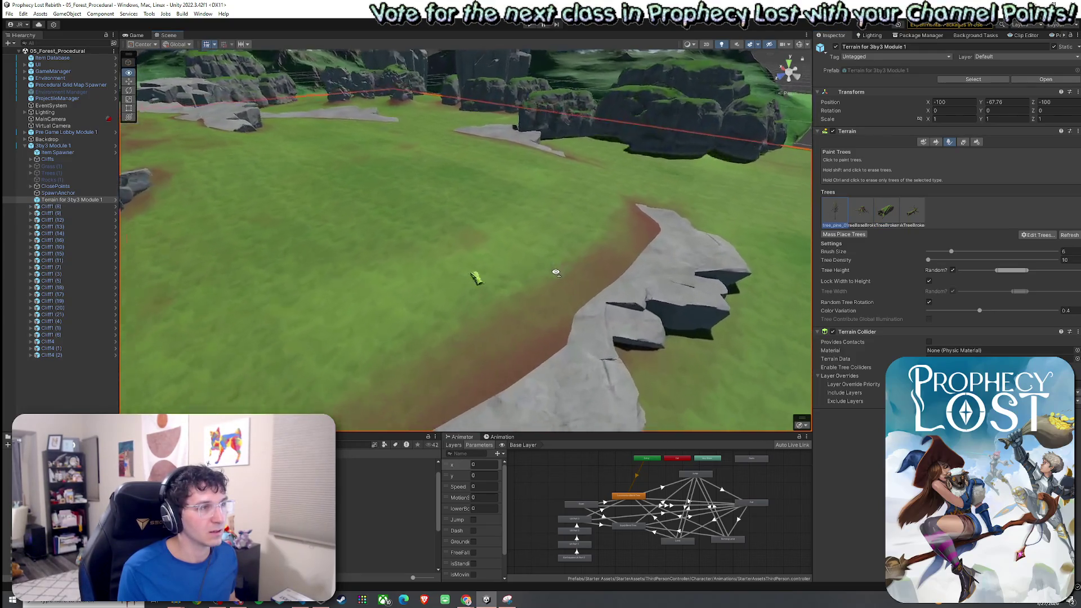
scroll(531, 290, "up", 3)
Save the scene again and inspect the cleared cliff edge up close
left_click(15, 14)
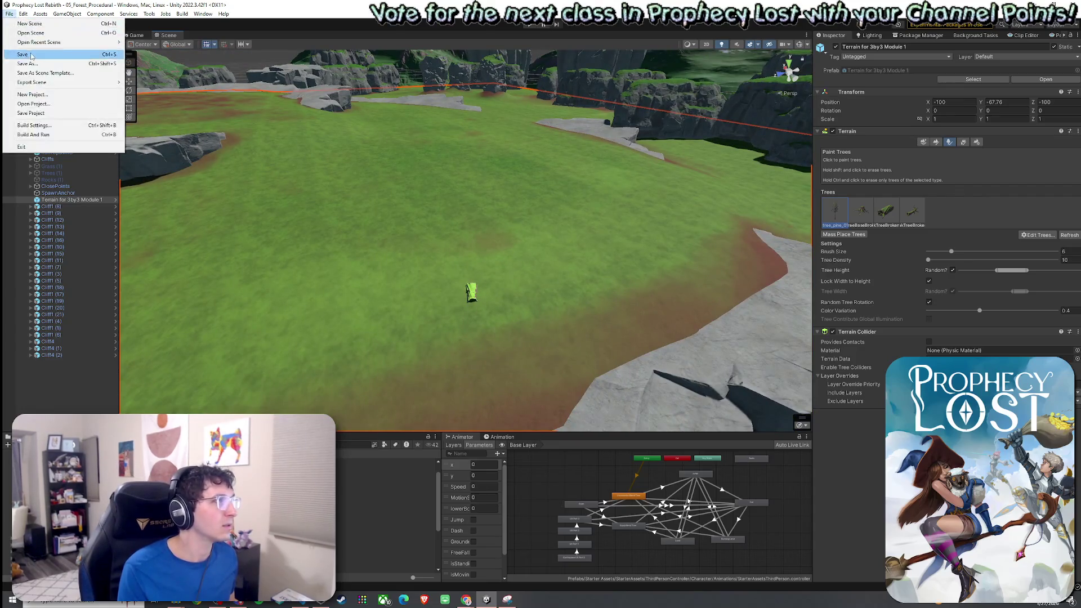
mouse_move(197, 51)
left_mouse_down()
mouse_move(306, 139)
mouse_move(306, 155)
left_mouse_up()
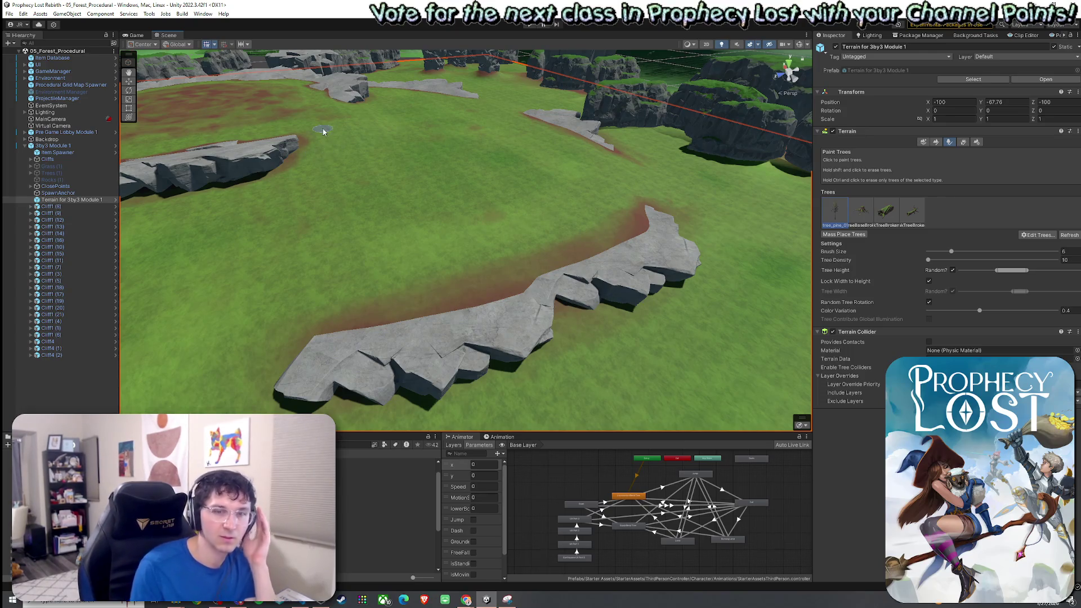
left_click(9, 13)
key("Escape")
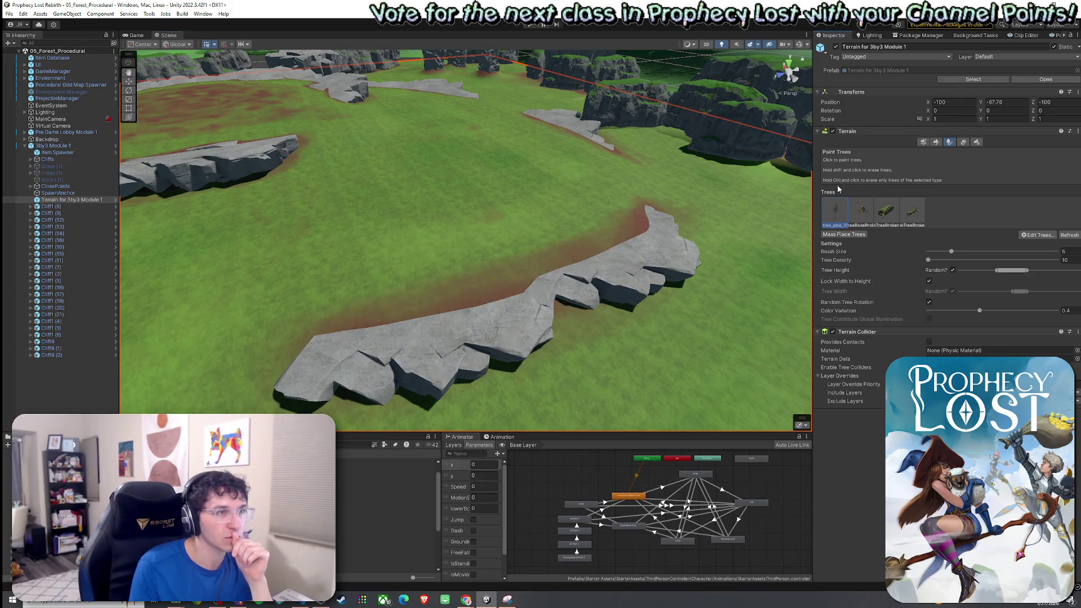
left_click_drag(813, 184, 815, 188)
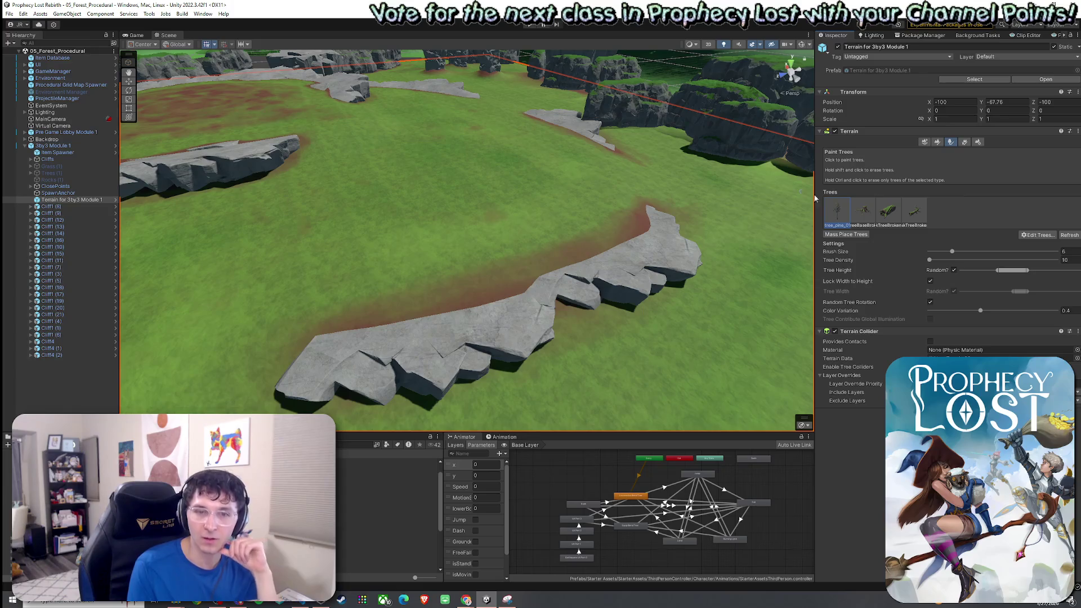
mouse_move(726, 248)
left_mouse_down()
mouse_move(790, 269)
mouse_move(881, 266)
mouse_move(711, 246)
mouse_move(669, 254)
left_mouse_up()
scroll(724, 253, "down", 10)
left_click(9, 14)
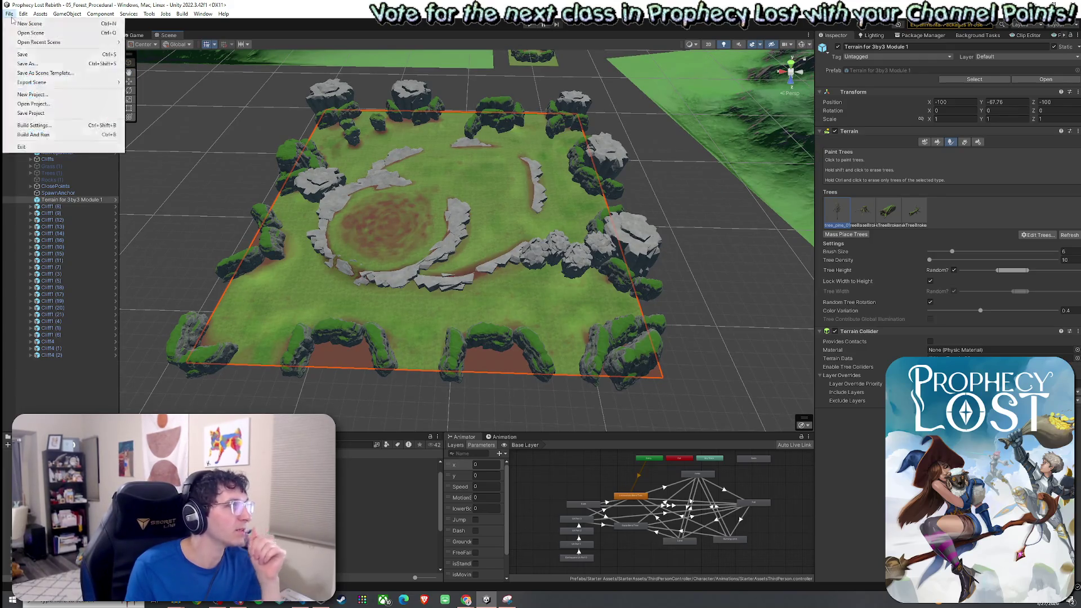
left_click(119, 6)
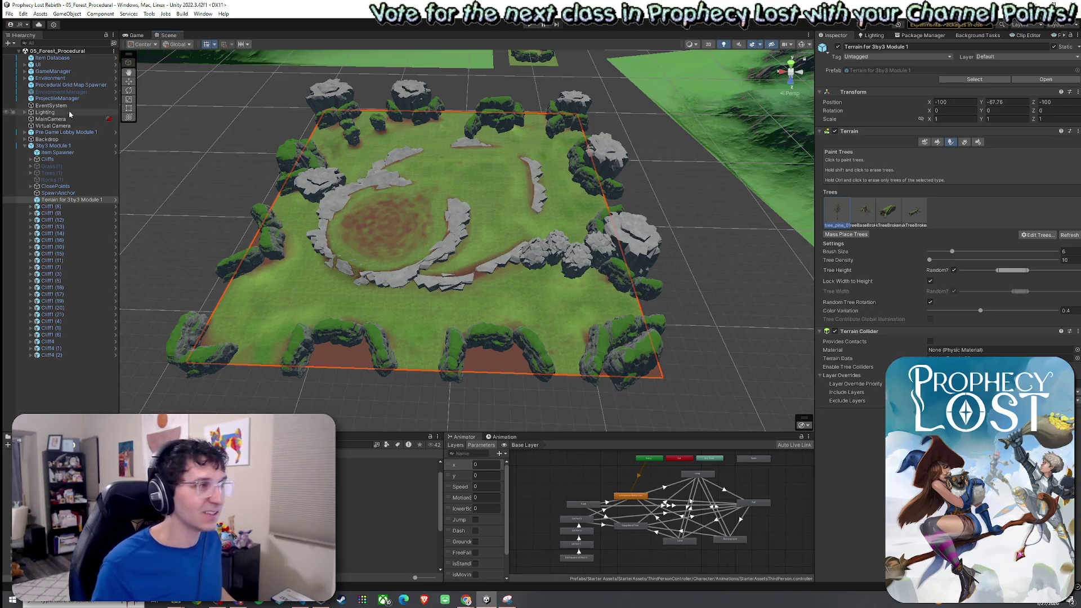
mouse_move(320, 205)
left_mouse_down()
mouse_move(331, 226)
mouse_move(548, 214)
left_mouse_up()
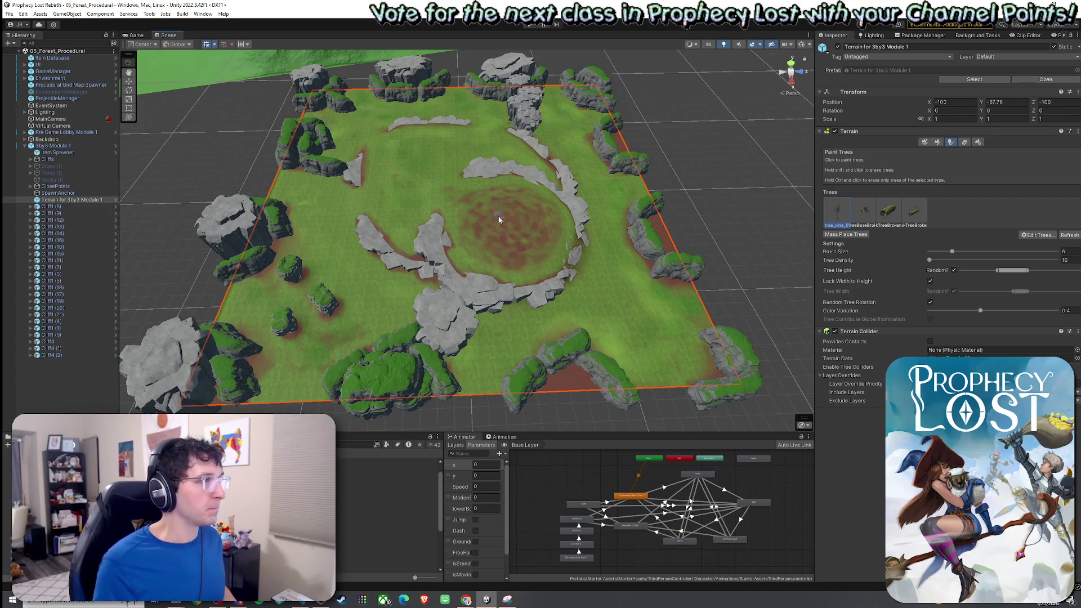
left_click(23, 13)
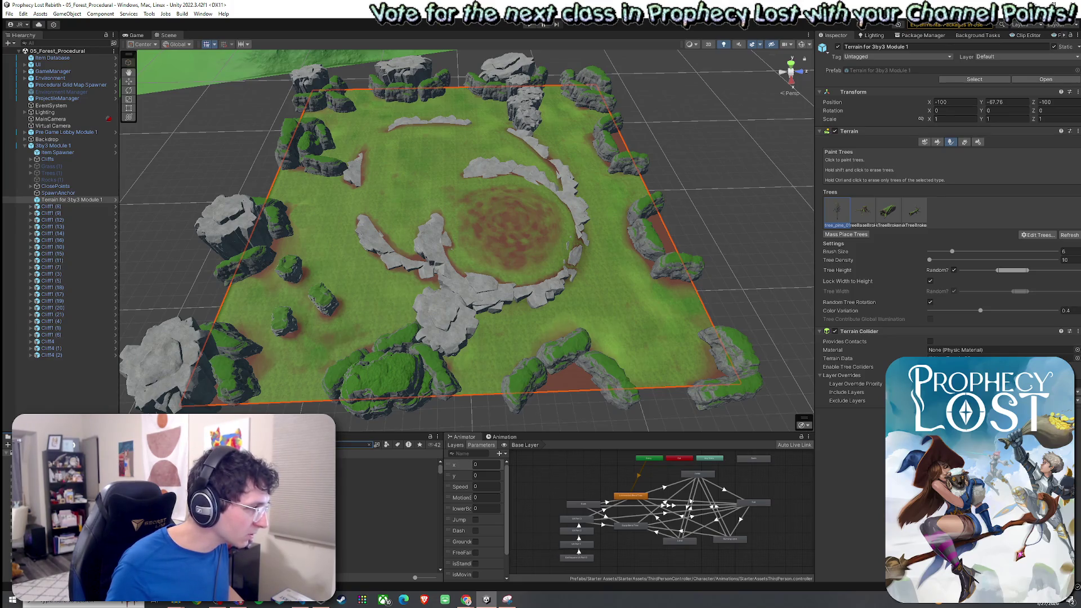
Filter Project assets to Prefabs, then clear the search and select the Scenes folder
left_click(386, 444)
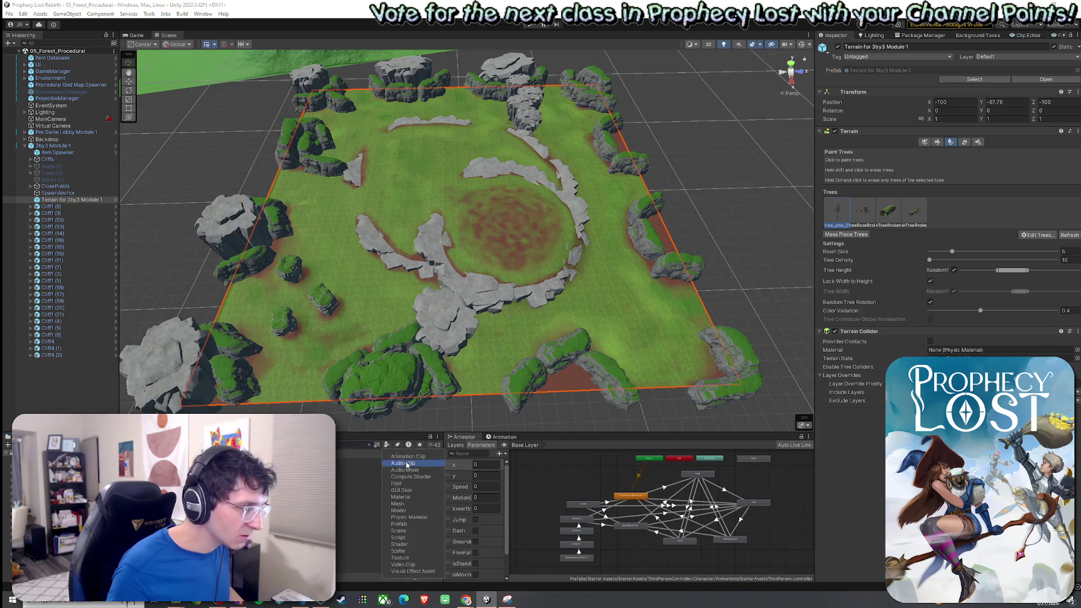
left_click(384, 524)
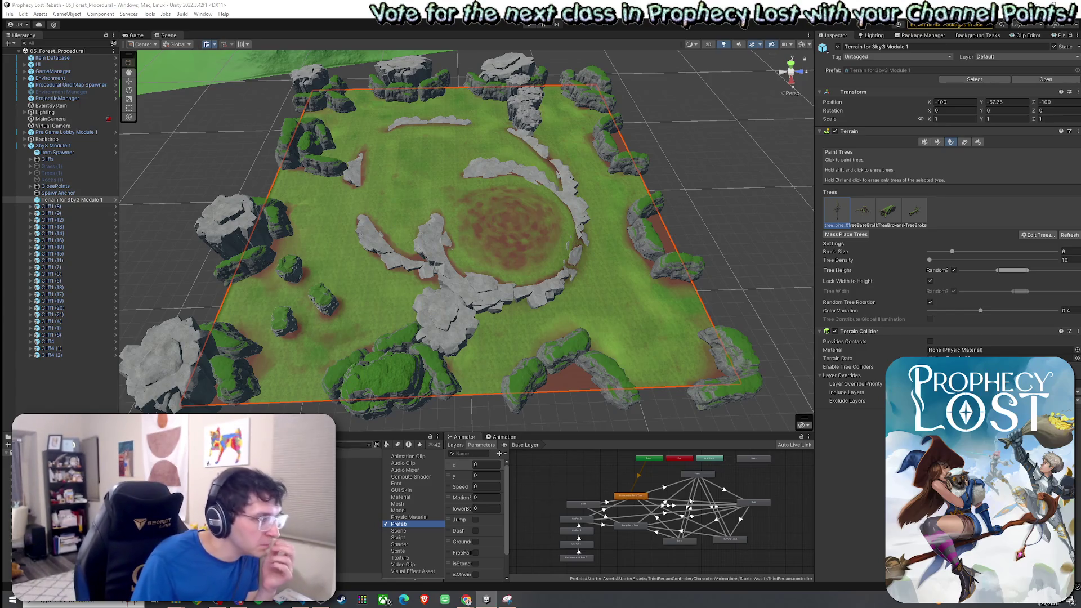
left_click(369, 445)
left_click(369, 445)
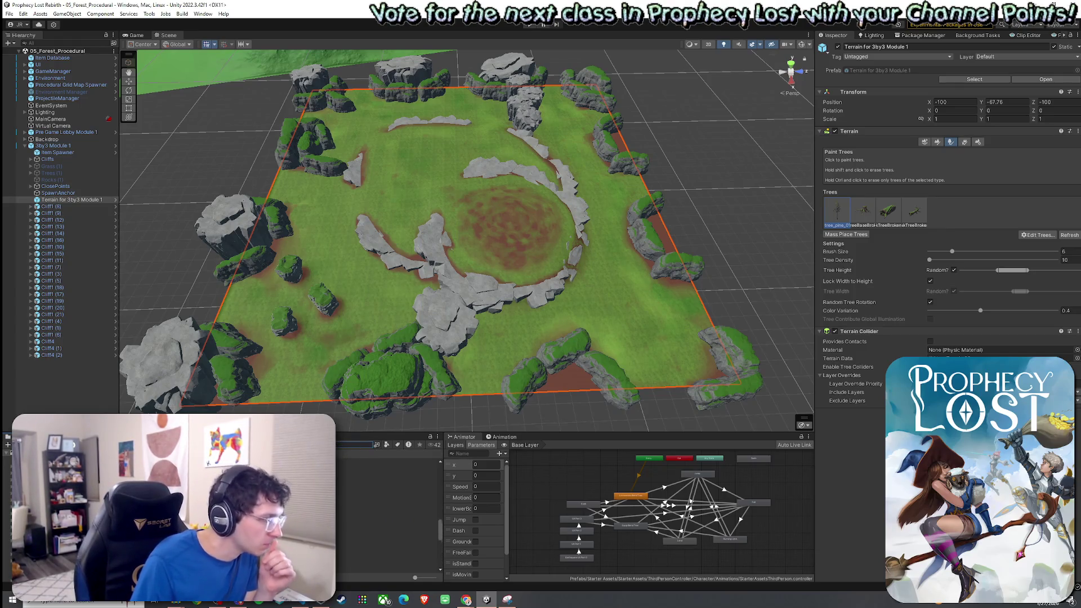
left_click(388, 521)
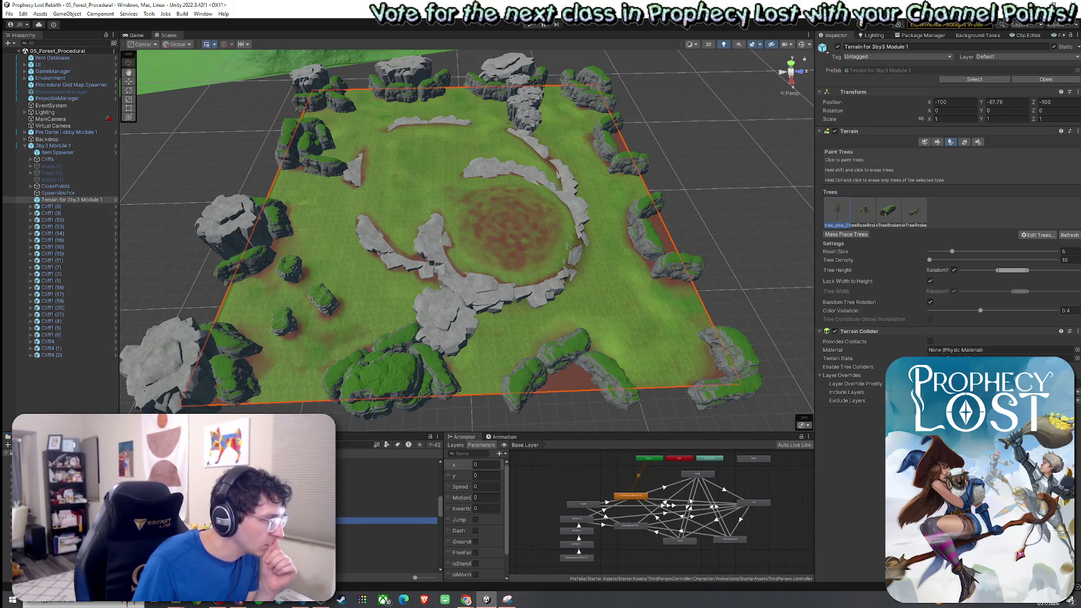
left_click(389, 521)
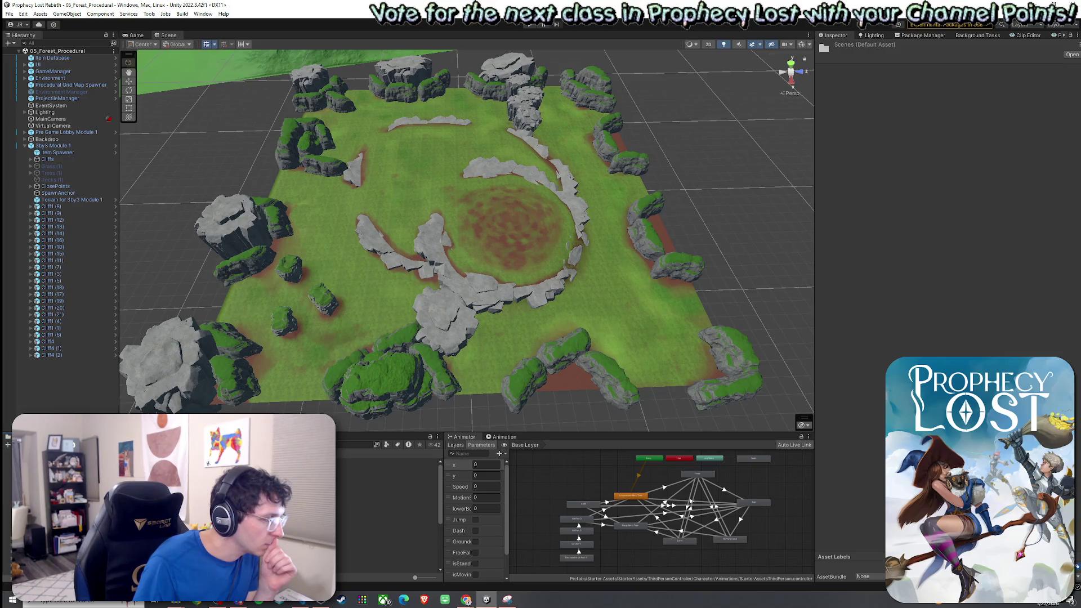
Open the 03_Foothills scene and fly out for an overview of its river and terrain
double_click(388, 529)
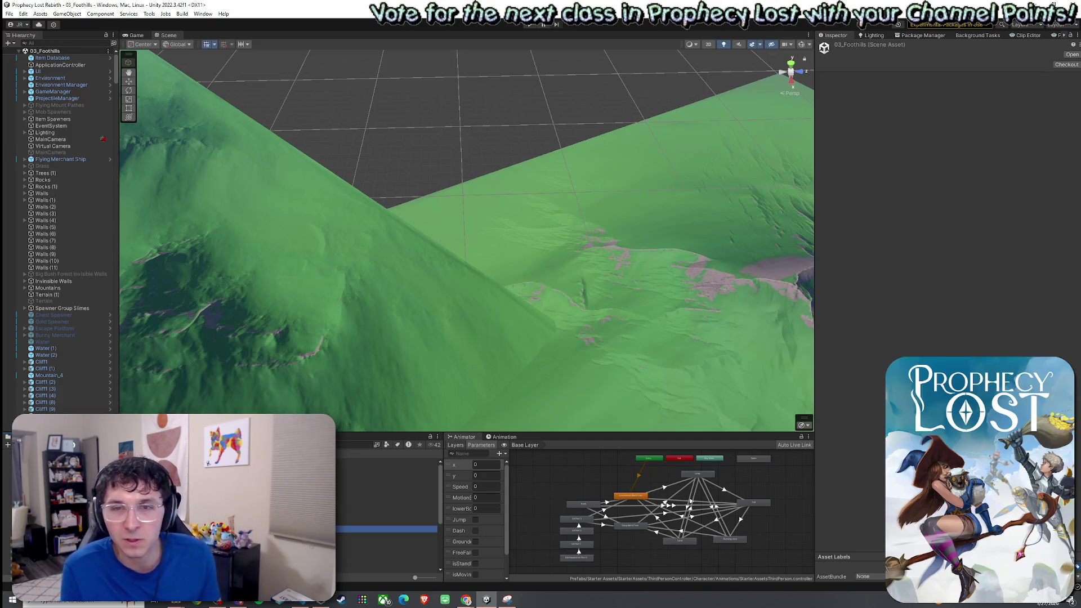
mouse_move(395, 338)
left_mouse_down()
mouse_move(542, 329)
mouse_move(711, 295)
mouse_move(928, 297)
mouse_move(940, 263)
mouse_move(749, 248)
mouse_move(548, 206)
mouse_move(297, 228)
mouse_move(444, 317)
mouse_move(255, 296)
mouse_move(672, 364)
left_mouse_up()
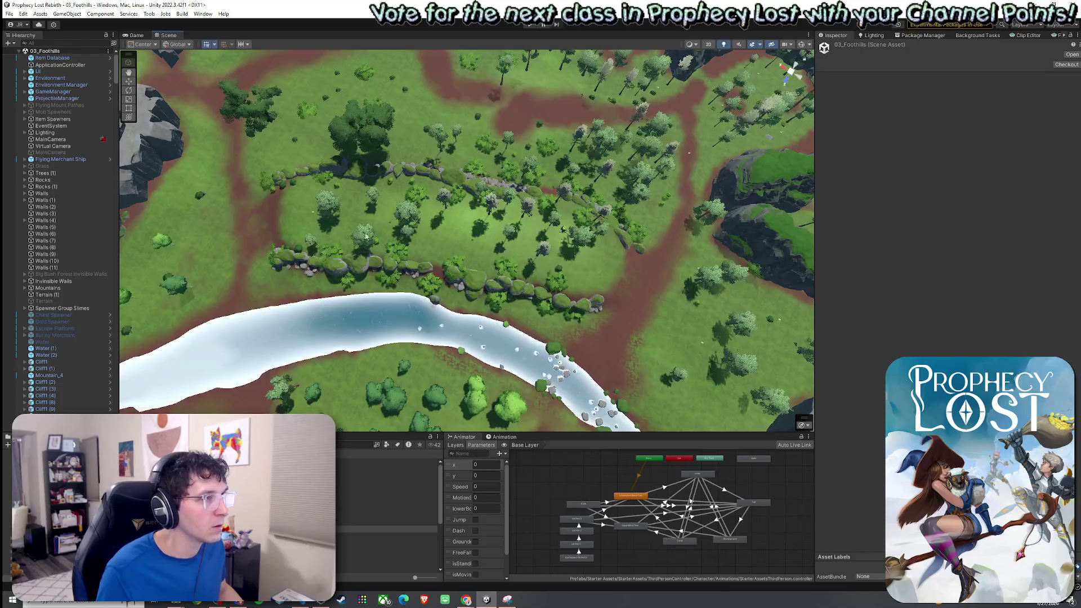
Create an empty object under Terrain (1) and move it to the scene root
mouse_move(212, 144)
left_mouse_down()
mouse_move(469, 281)
mouse_move(695, 346)
mouse_move(636, 344)
left_mouse_up()
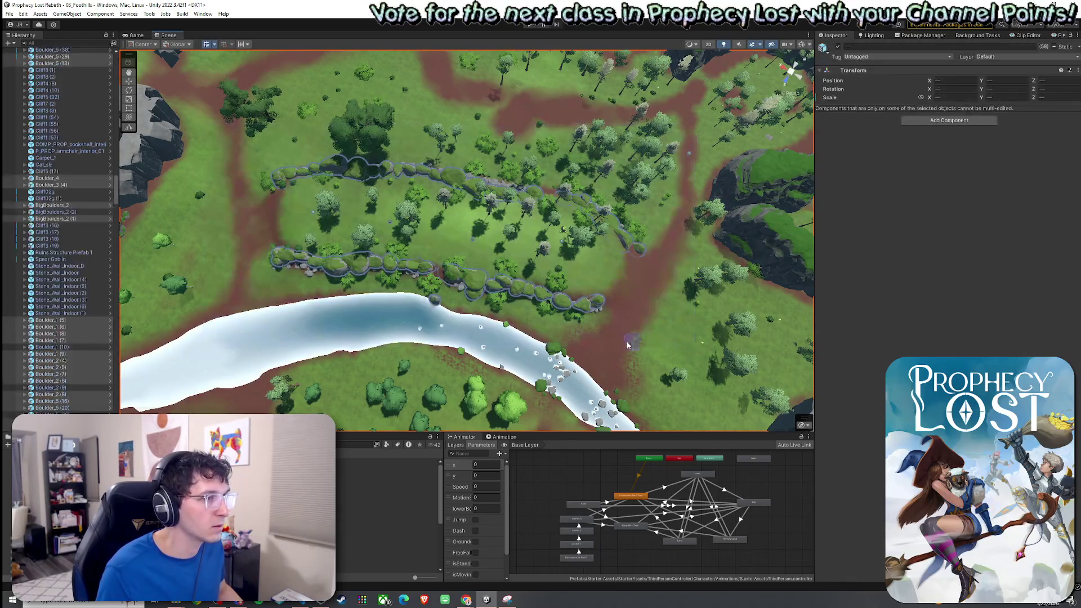
scroll(110, 62, "up", 15)
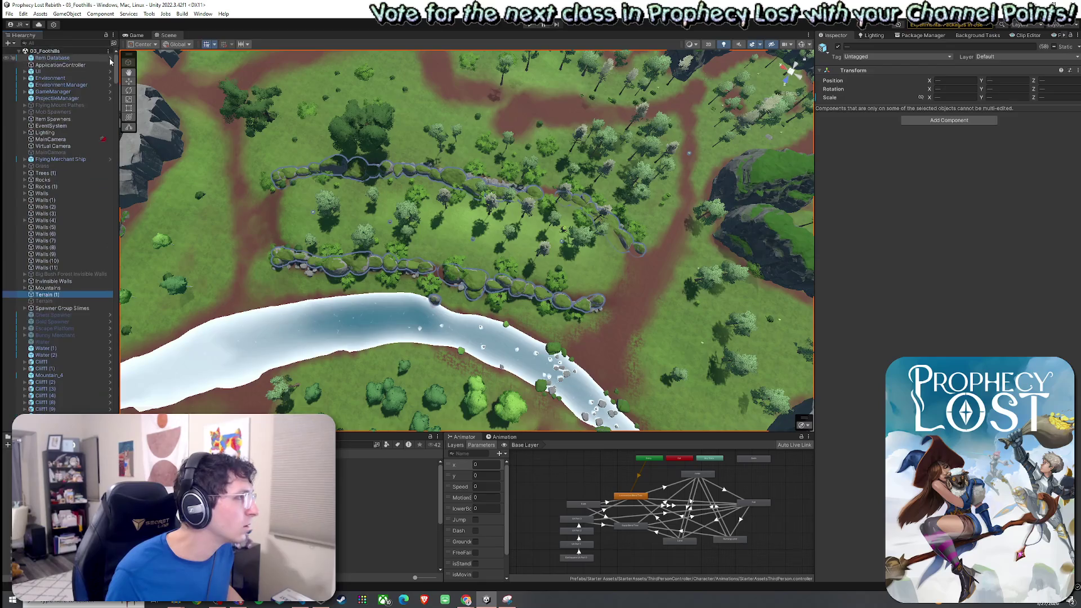
left_click(47, 295, "ctrl")
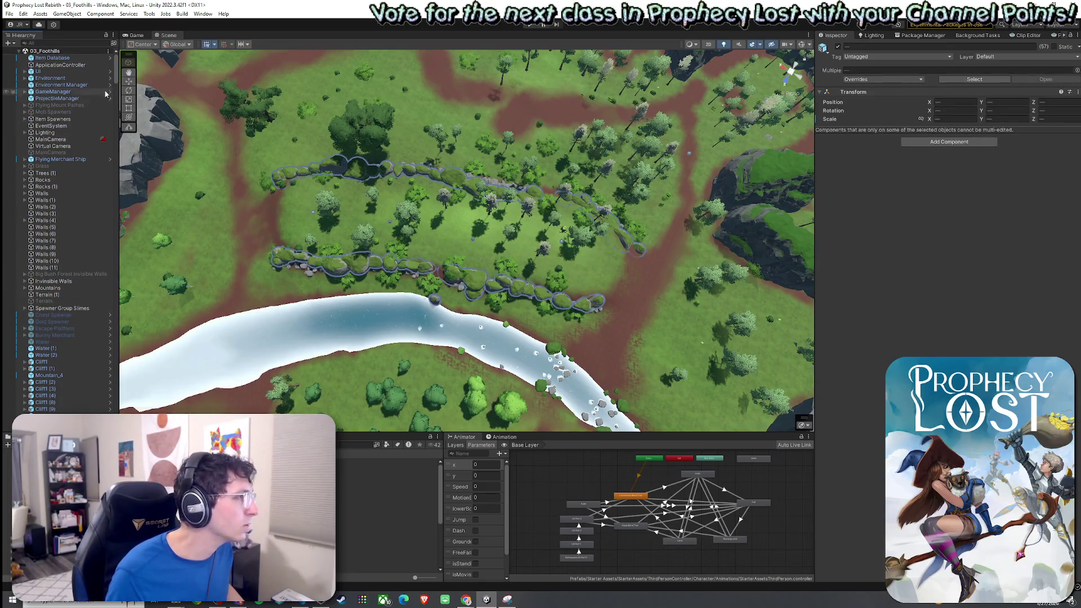
left_click(42, 296)
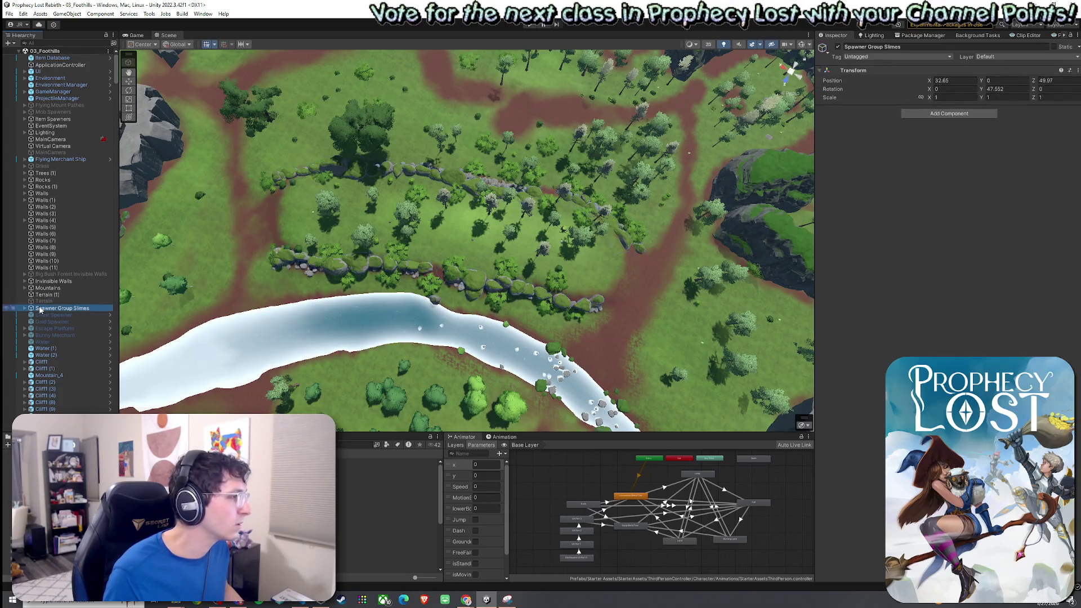
right_click(43, 297)
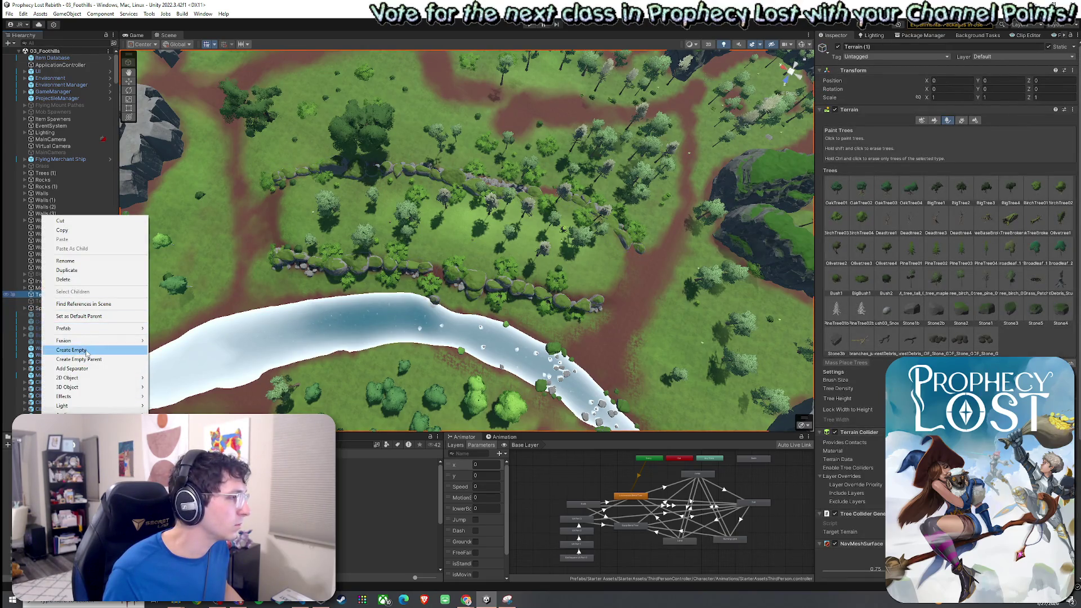
left_click(81, 350)
left_click(45, 294)
left_click_drag(50, 301, 82, 296)
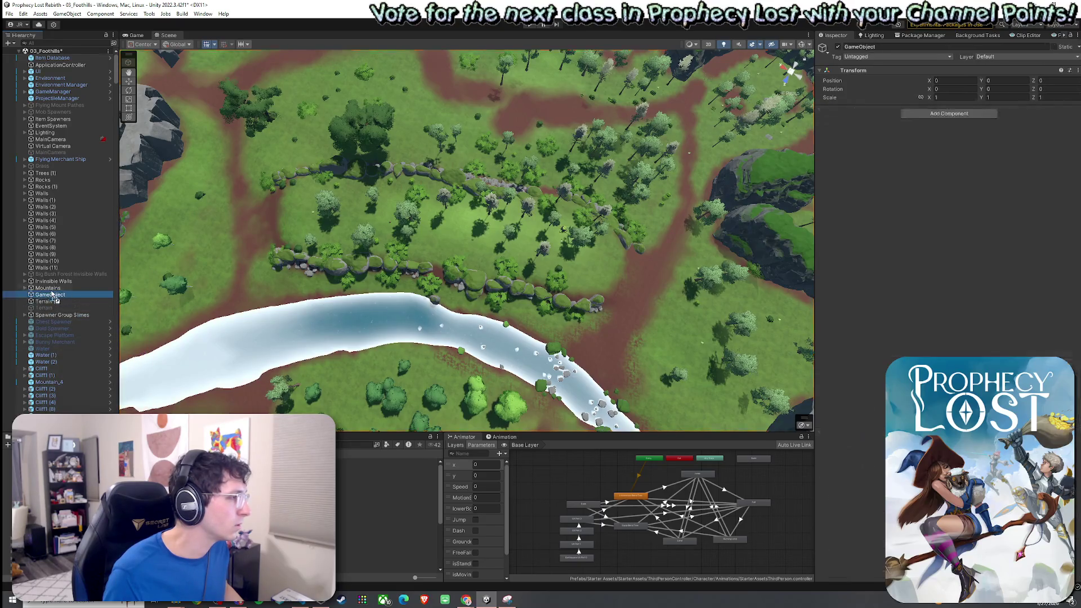
Name the new object 'River Bank Prefab' and box-select the boulders along the river bank
left_click(74, 296)
type("Bank Prefab")
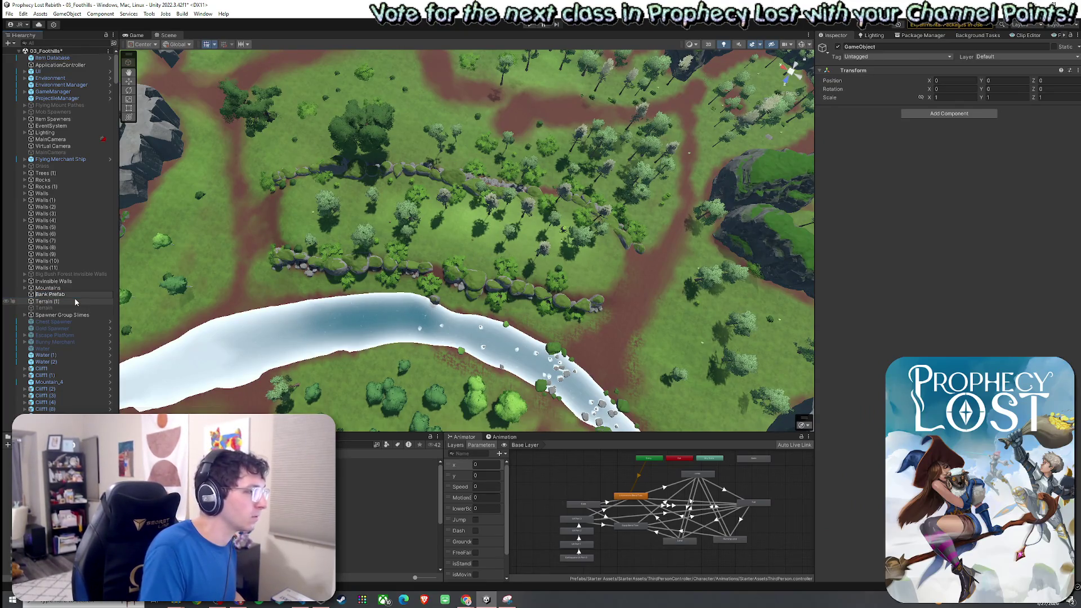
key("Home")
type("River")
key("Return")
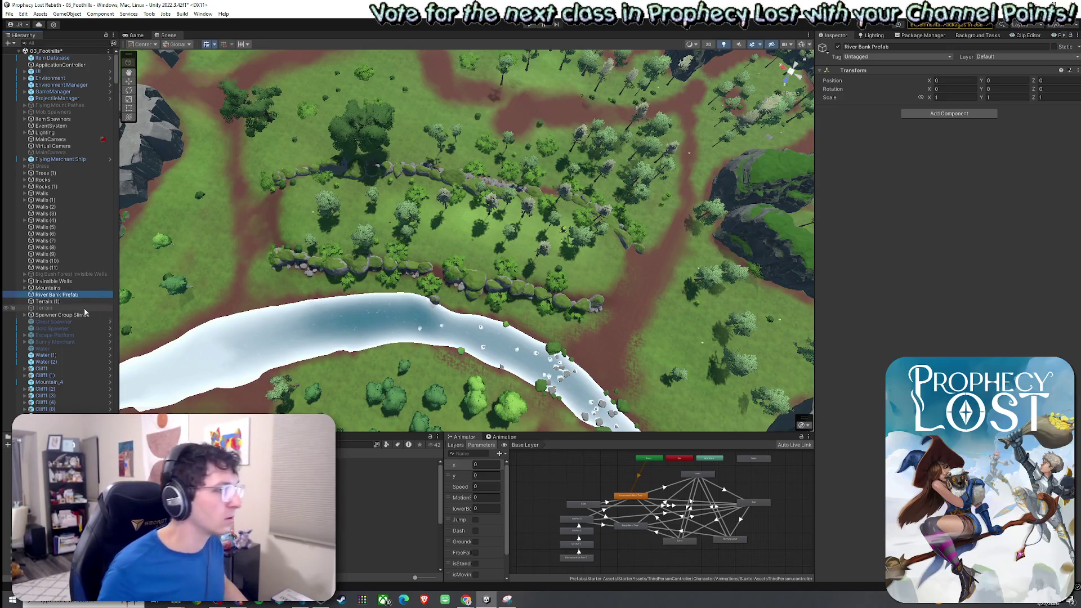
mouse_move(222, 120)
left_mouse_down()
mouse_move(625, 377)
mouse_move(666, 379)
left_mouse_up()
left_click_drag(114, 179, 112, 373)
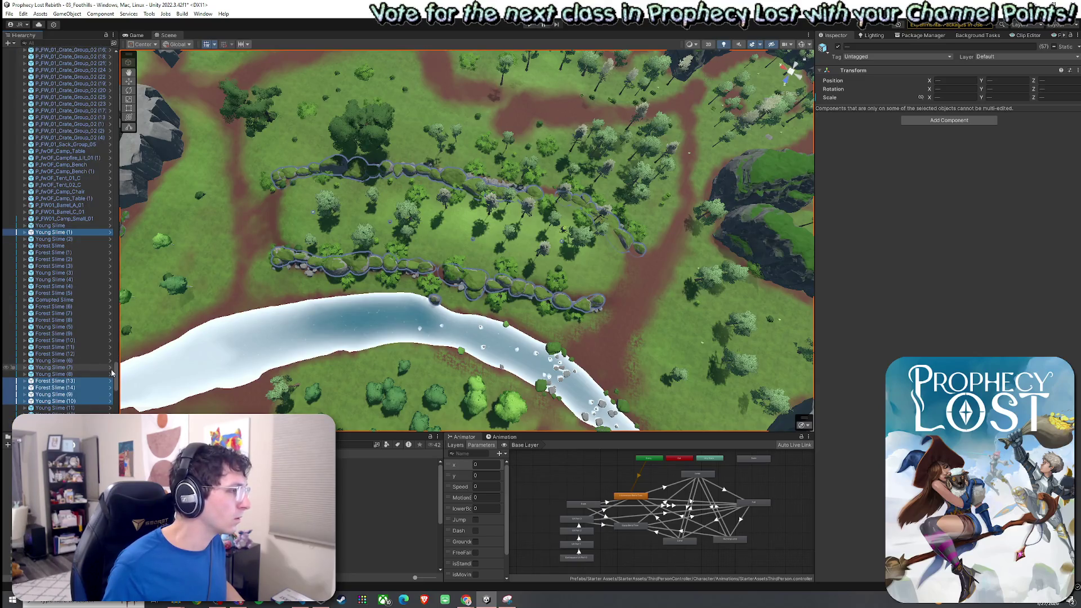
Deselect the Young Slimes, Forest Slimes and Terrain (1), keeping only the boulders selected
left_click(57, 232, "ctrl")
left_click(62, 381, "ctrl")
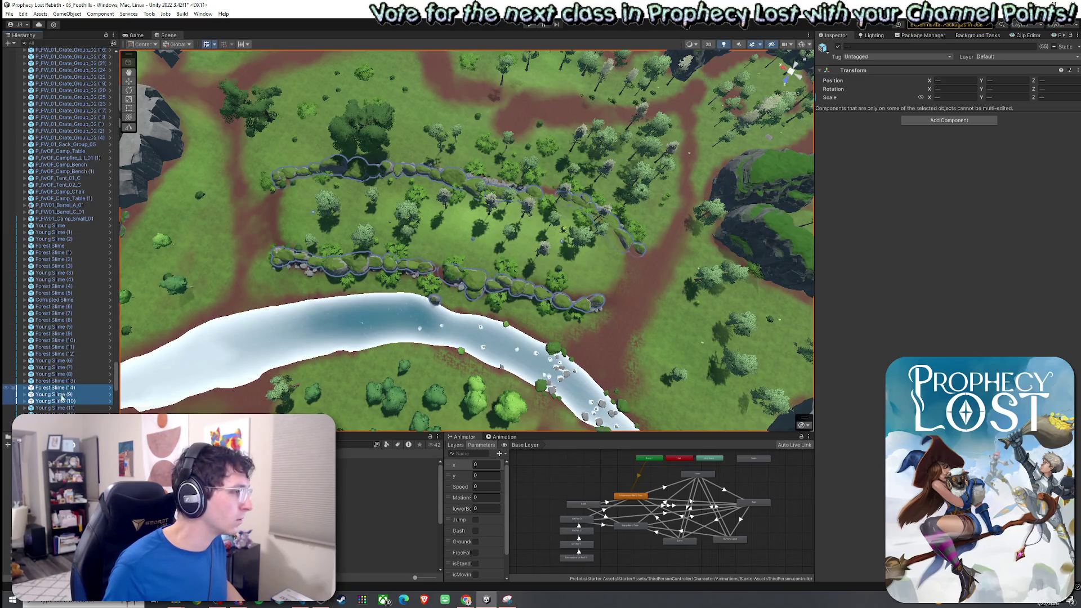
left_click(80, 401, "shift")
left_click(76, 401, "ctrl")
scroll(77, 338, "down", 15)
mouse_move(116, 402)
left_mouse_down()
mouse_move(131, 195)
mouse_move(143, 237)
mouse_move(134, 72)
left_mouse_up()
left_click(63, 269, "ctrl")
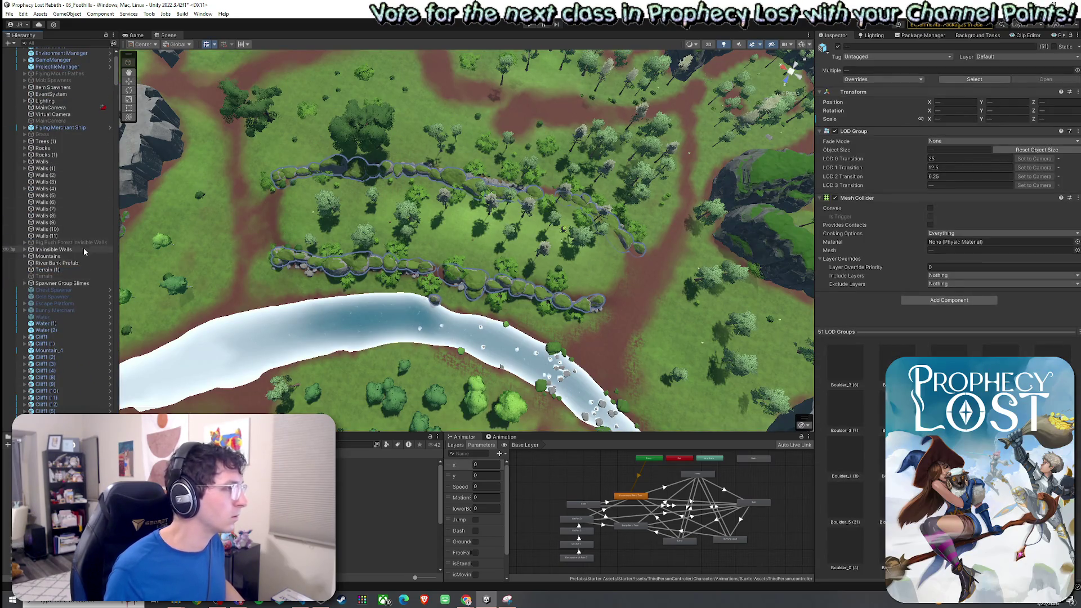
scroll(73, 274, "down", 15)
left_click_drag(117, 98, 118, 190)
Parent the selected boulders under River Bank Prefab and collapse its children
mouse_move(80, 117)
left_mouse_down()
mouse_move(85, 51)
mouse_move(60, 278)
left_mouse_up()
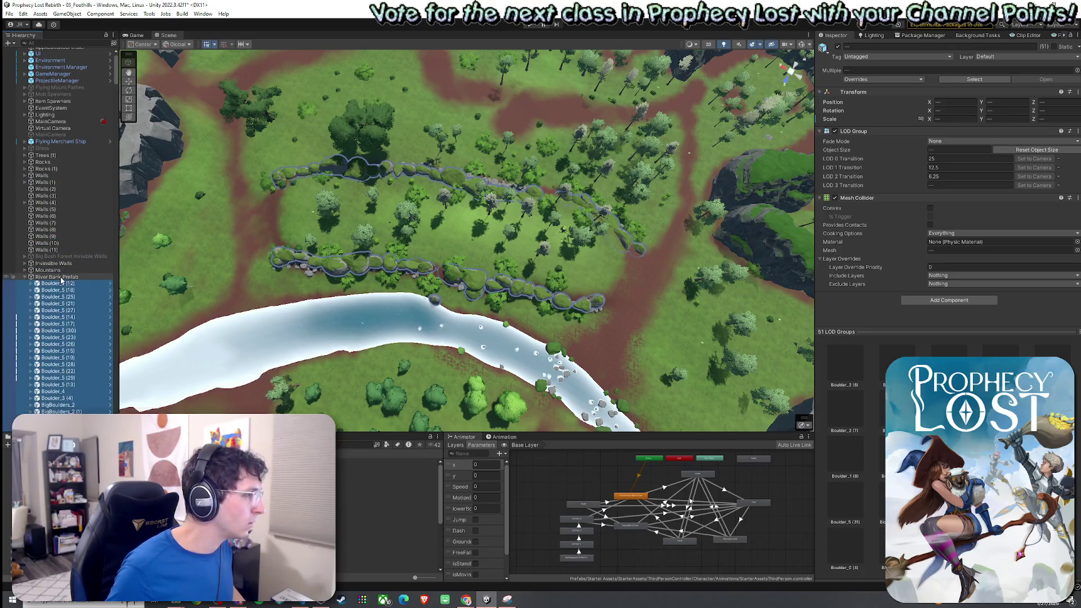
left_click(225, 507)
scroll(388, 507, "down", 5)
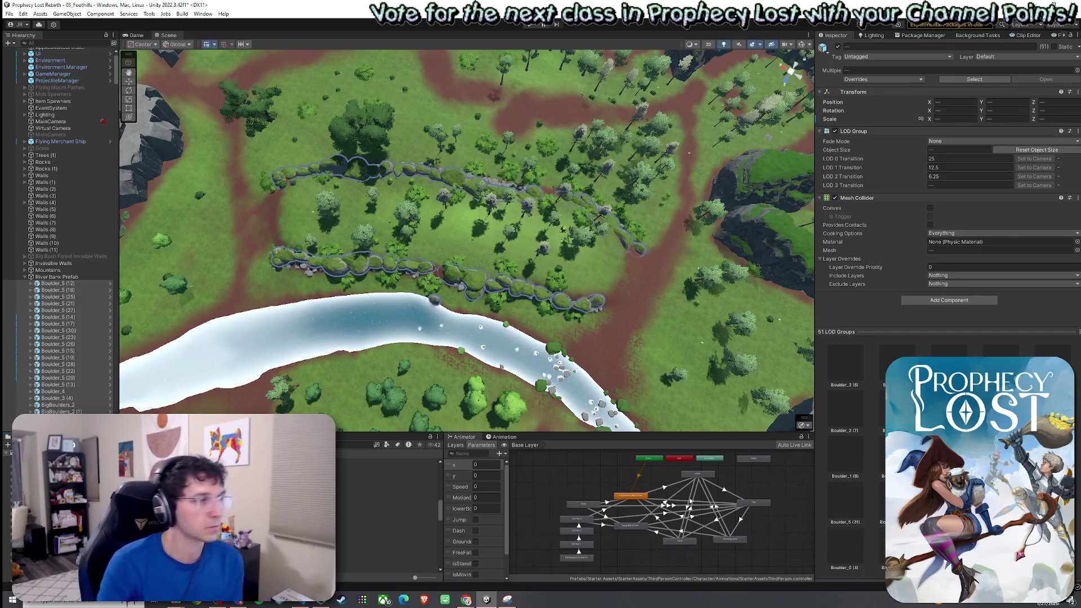
left_click(24, 277)
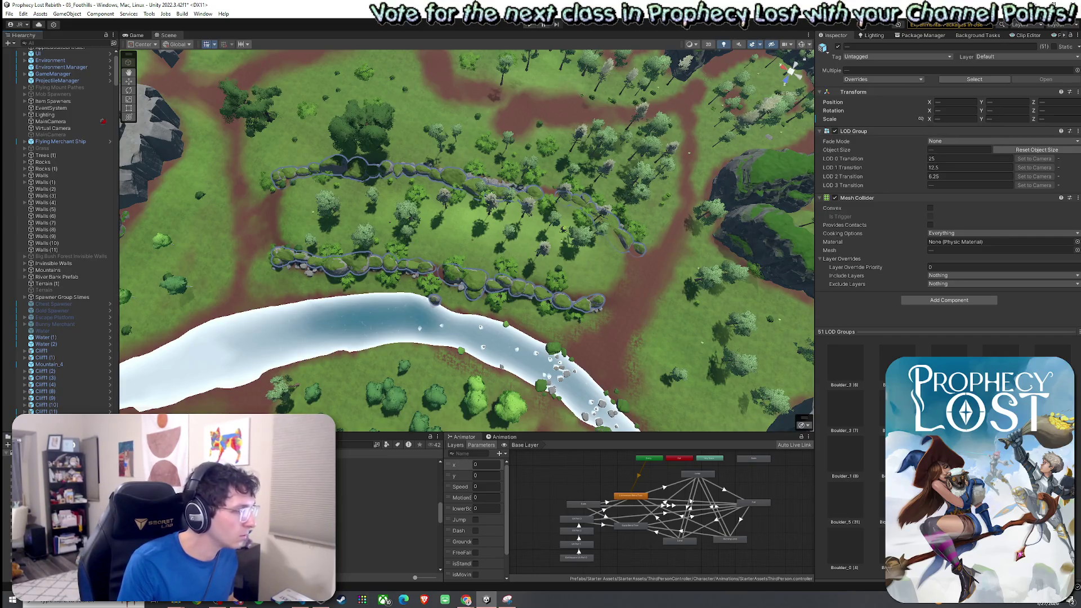
left_click(56, 479)
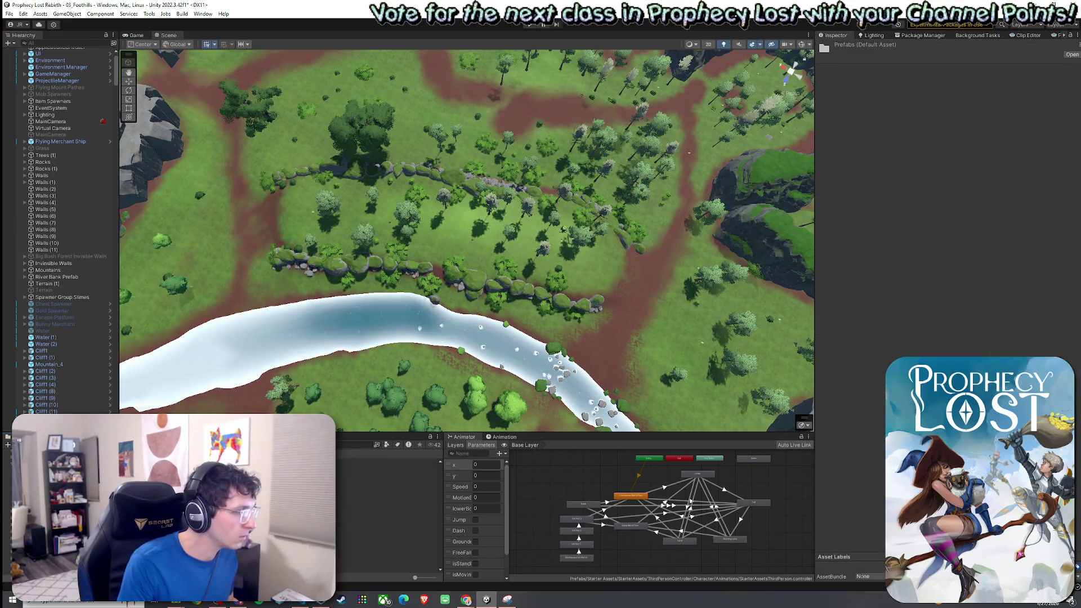
Save River Bank Prefab as a prefab in Prefabs > Landscape Prefabs and save the scene
left_click_drag(167, 433, 167, 395)
left_click(68, 462)
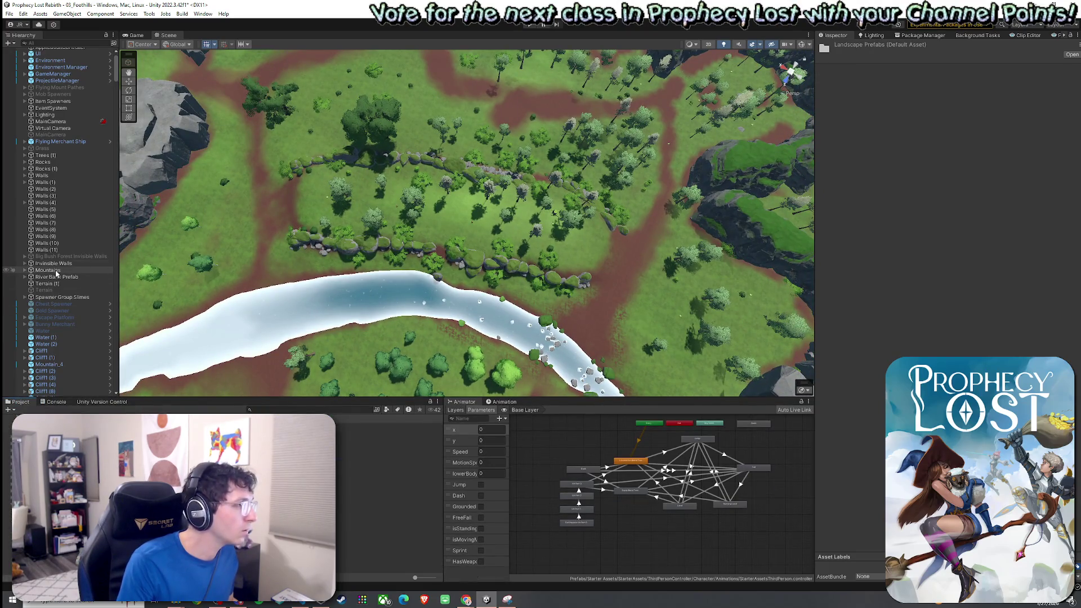
left_click_drag(57, 278, 389, 439)
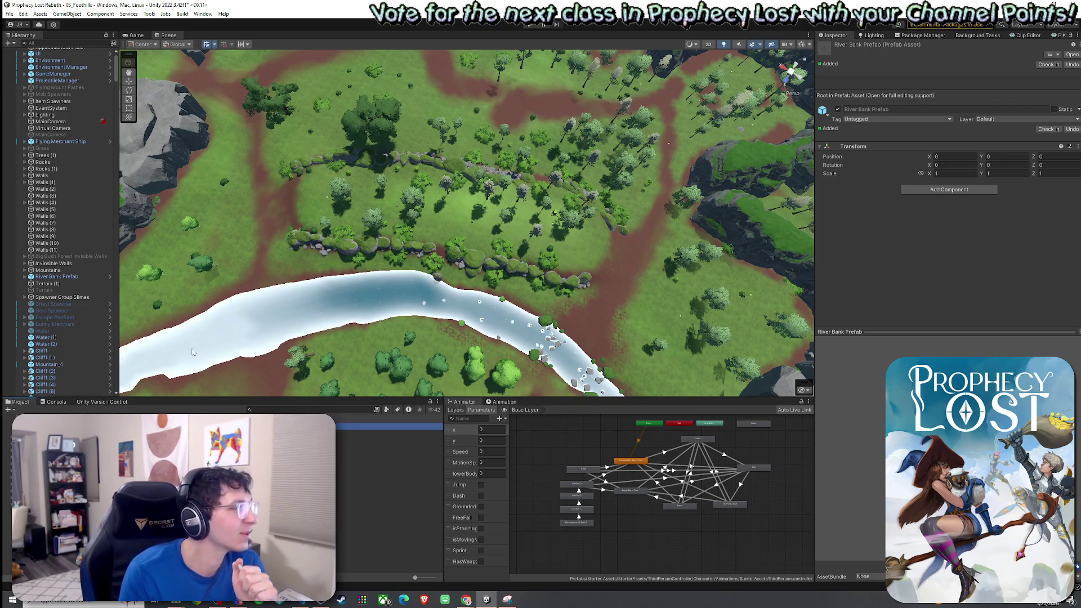
left_click(11, 14)
left_click(22, 55)
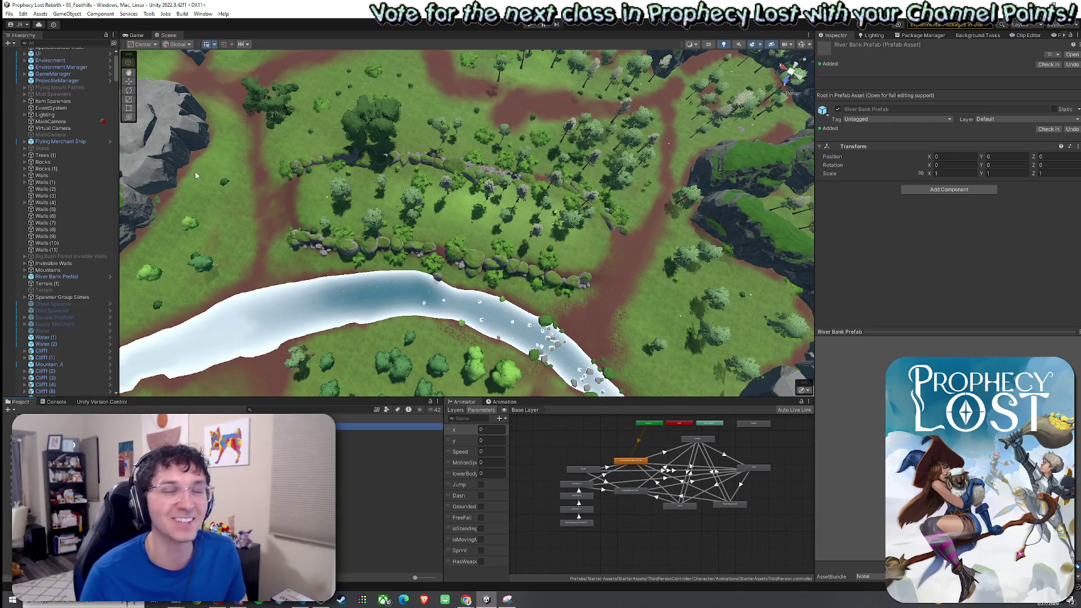
Select Ruins Structure Prefab 1 in the scene and locate its prefab asset in the project
mouse_move(192, 208)
left_mouse_down()
mouse_move(494, 223)
mouse_move(337, 270)
left_mouse_up()
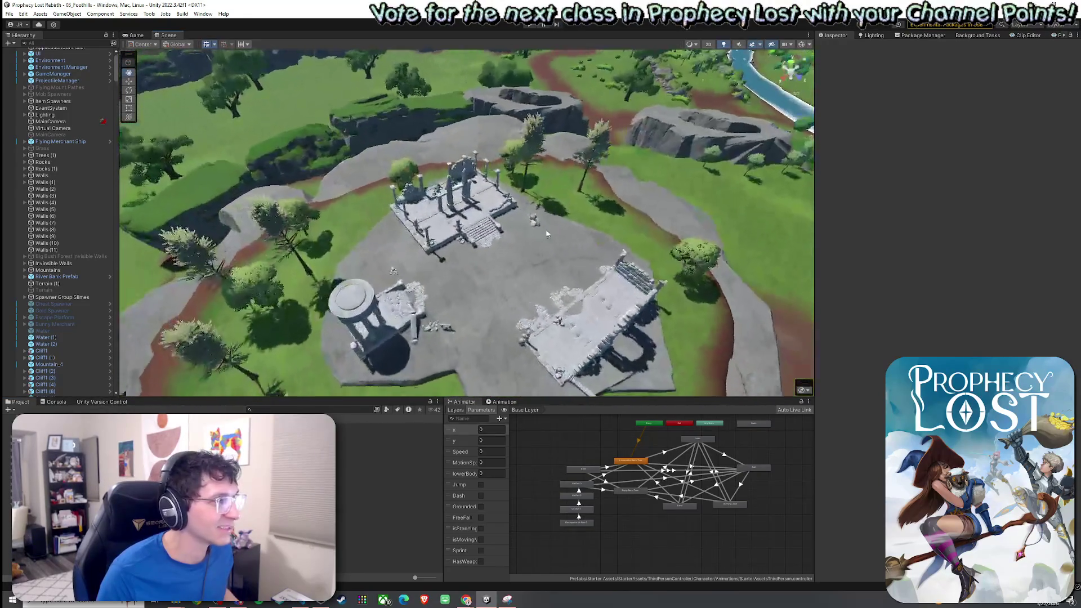
left_click(338, 270)
key("f")
scroll(98, 299, "down", 3)
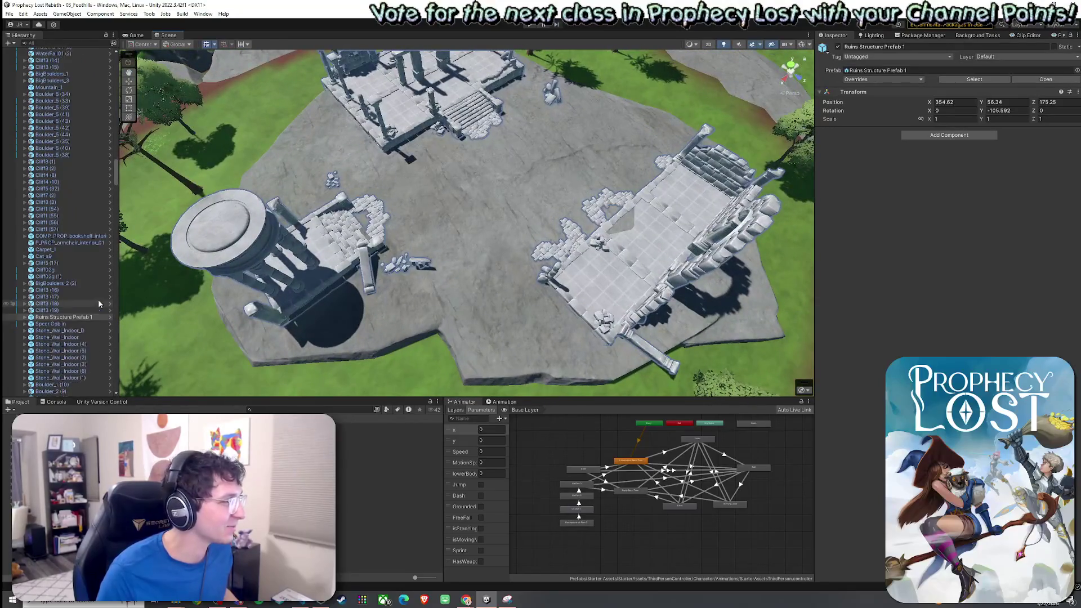
right_click(76, 317)
mouse_move(111, 328)
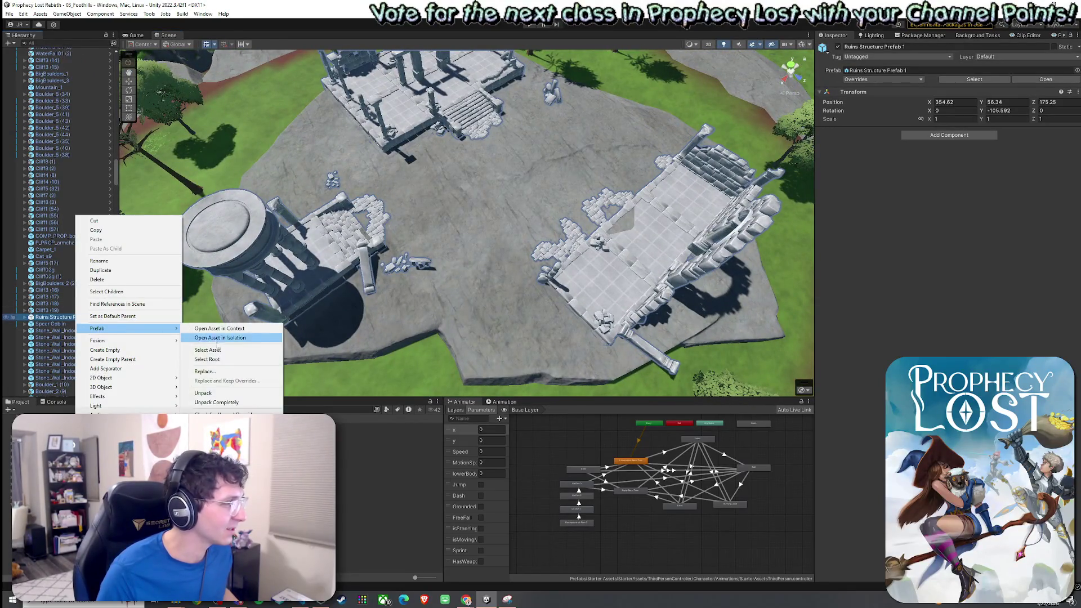
left_click(209, 347)
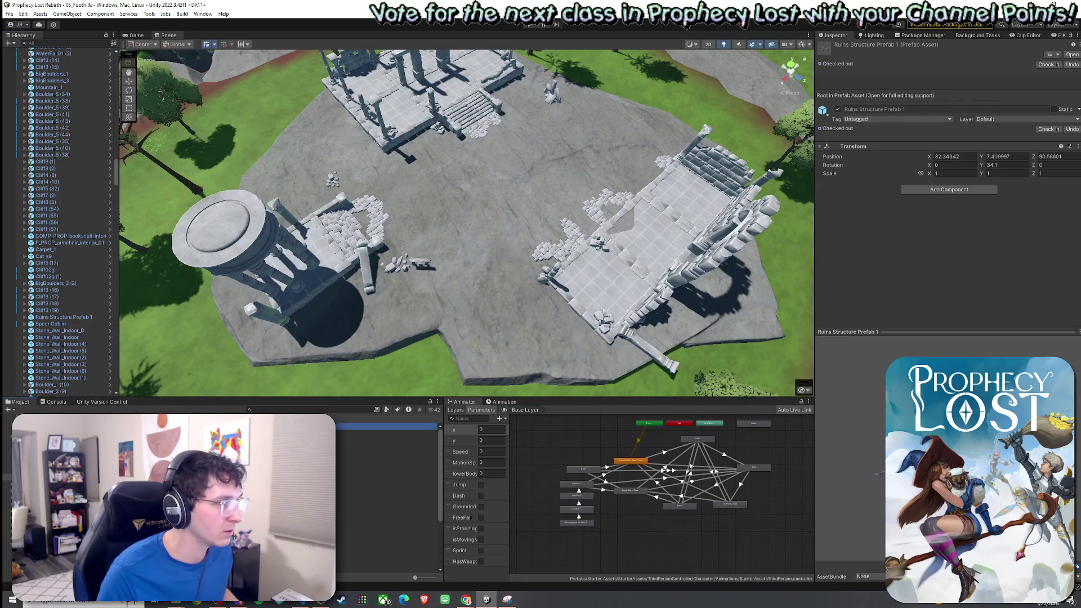
left_click(388, 432)
left_click(389, 426)
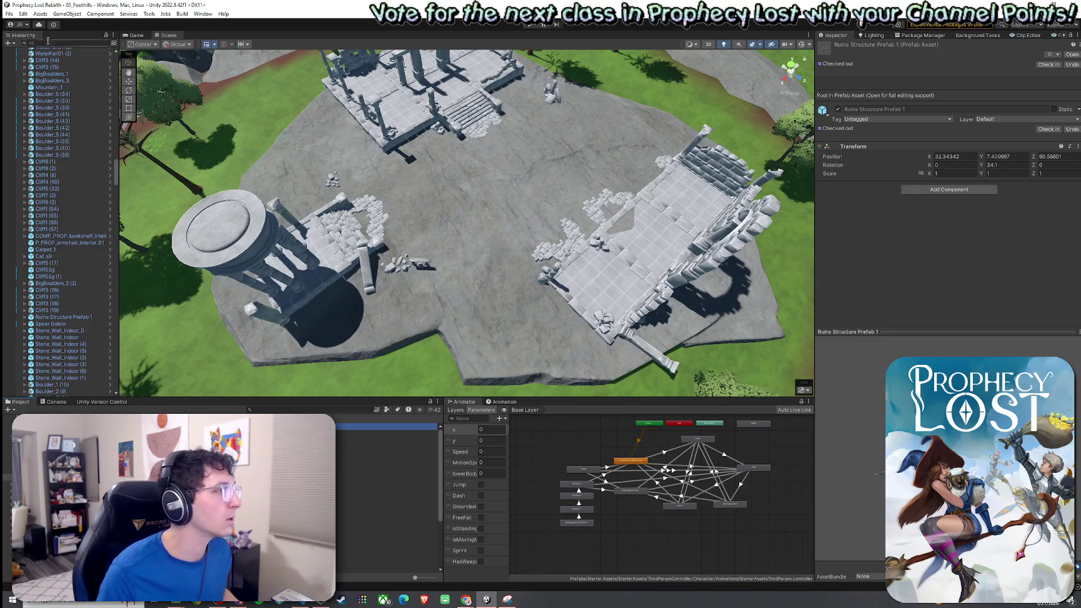
Open the Scenes folder in the Project panel
left_click(9, 14)
left_click(9, 14)
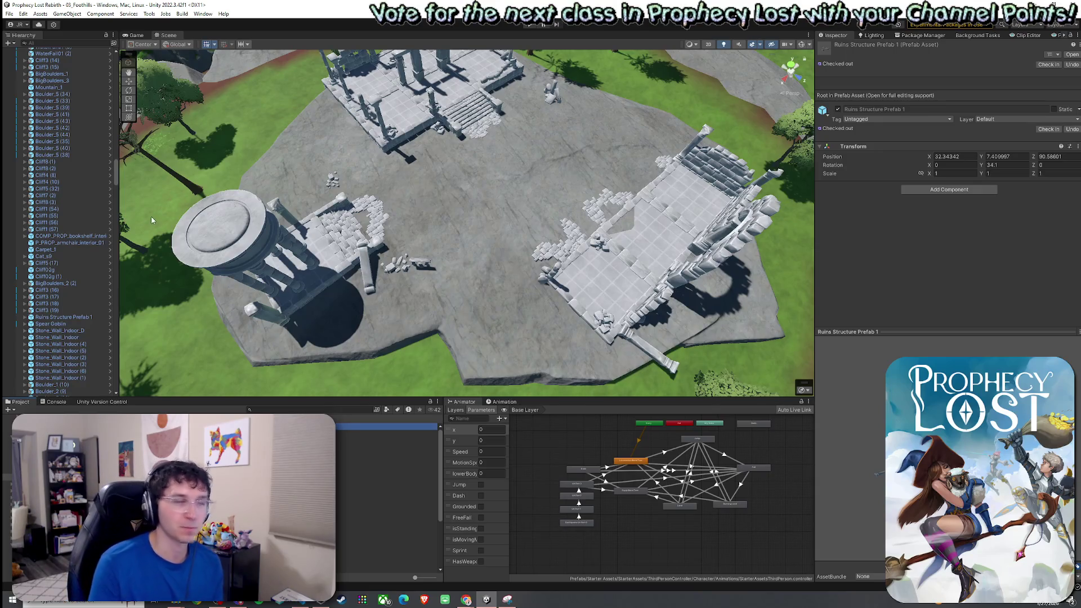
left_click(22, 15)
key("Escape")
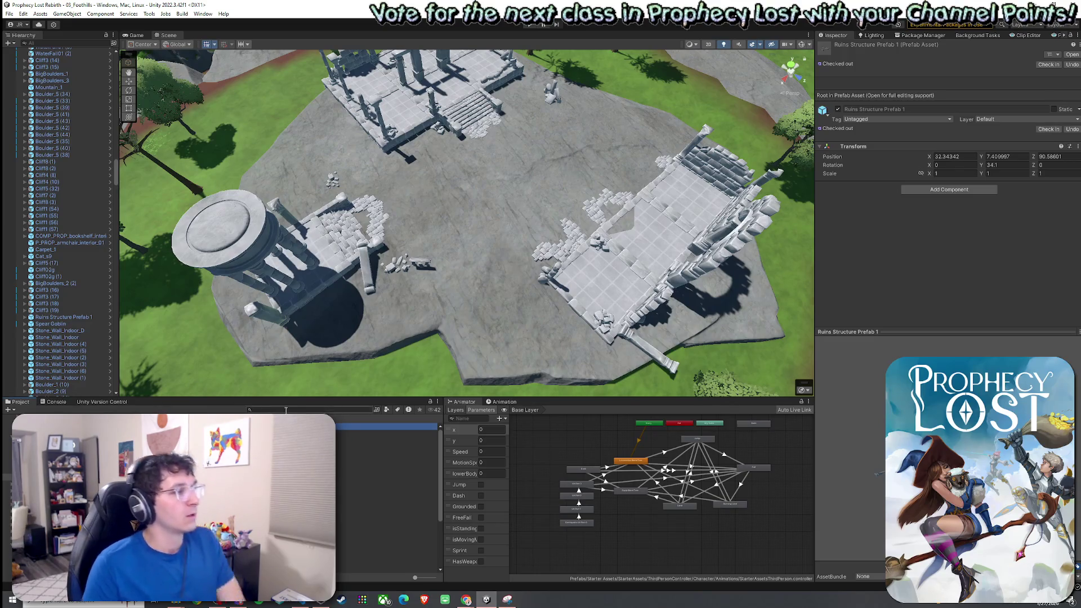
scroll(388, 501, "down", 3)
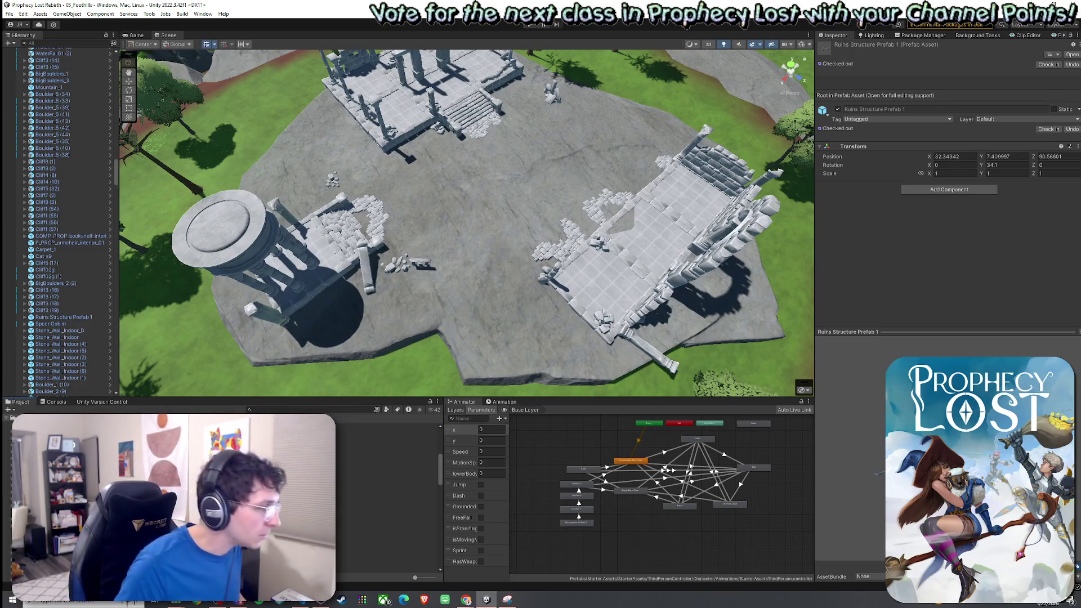
left_click(168, 504)
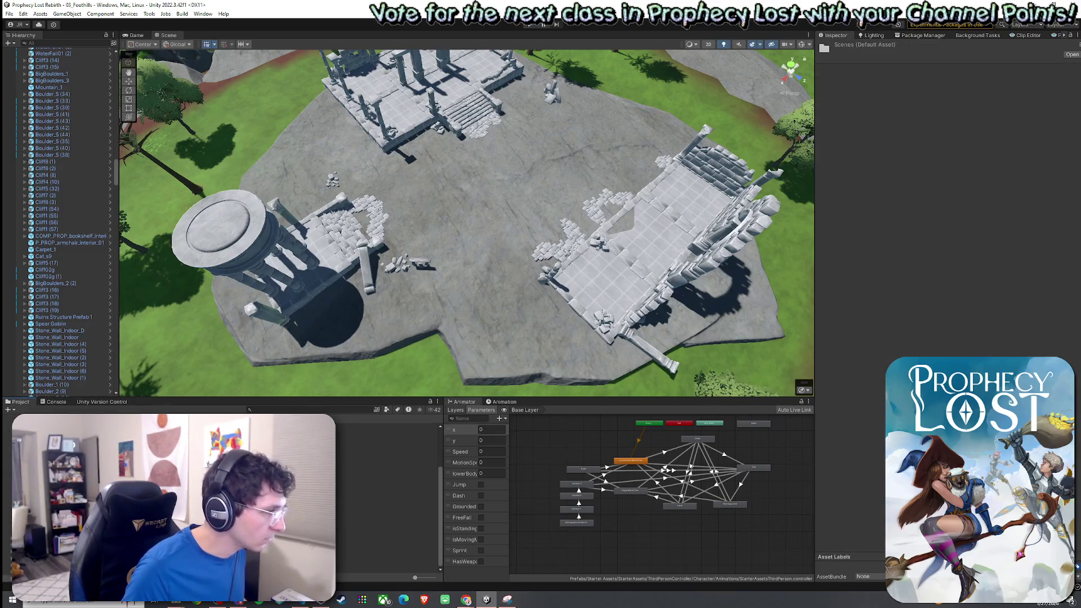
Open the 05_Forest_Procedural scene and frame 3by3 Module 1
left_click(169, 474)
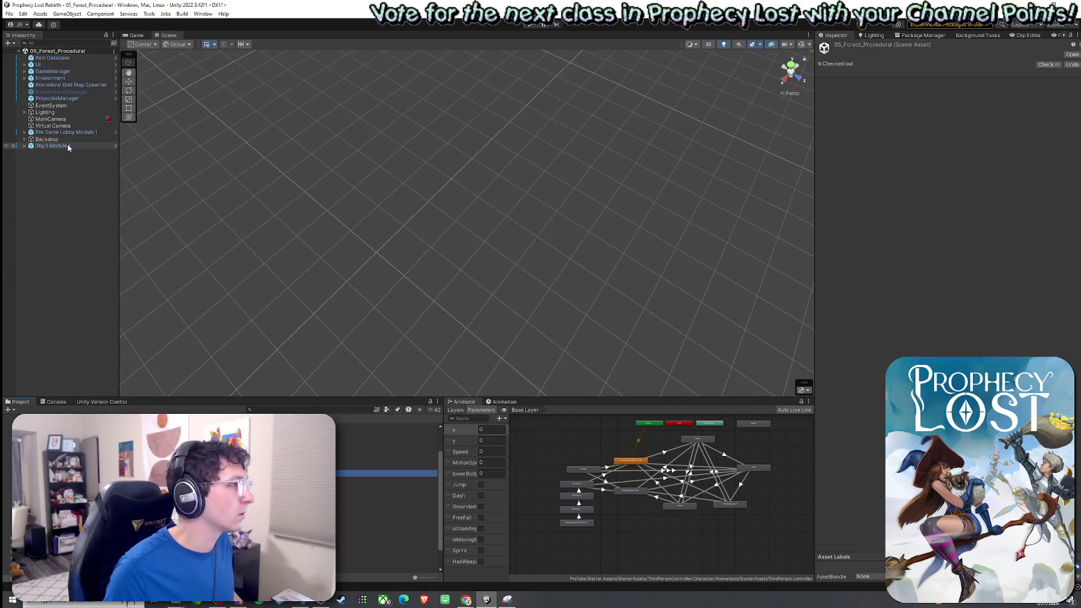
double_click(68, 147)
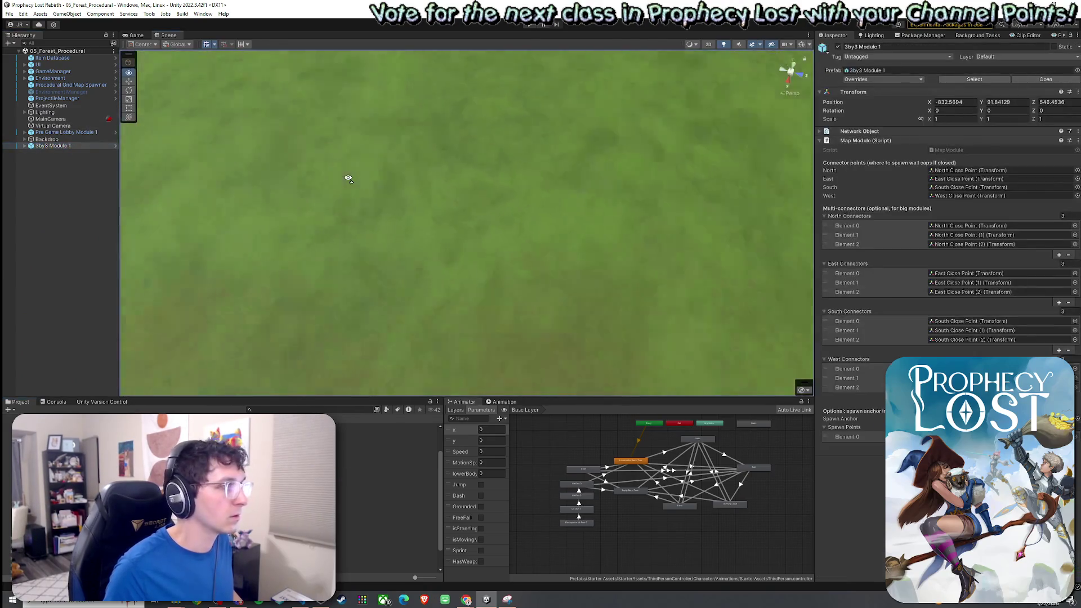
mouse_move(347, 178)
left_mouse_down()
mouse_move(550, 169)
mouse_move(580, 152)
mouse_move(382, 302)
mouse_move(353, 253)
mouse_move(366, 242)
mouse_move(427, 241)
left_mouse_up()
Duplicate Cliff1 (15) and lay the copy flat (Y scale 0.1396371) in the clearing
left_click(360, 178)
left_click(54, 253)
key("ctrl+d")
key("w")
mouse_move(435, 172)
left_mouse_down()
mouse_move(563, 278)
mouse_move(604, 266)
mouse_move(595, 273)
mouse_move(579, 246)
mouse_move(661, 234)
mouse_move(687, 201)
left_mouse_up()
key("e")
key("w")
key("e")
key("r")
key("w")
mouse_move(559, 198)
left_mouse_down()
mouse_move(565, 185)
mouse_move(538, 221)
mouse_move(541, 241)
mouse_move(563, 265)
mouse_move(574, 309)
mouse_move(652, 239)
mouse_move(579, 246)
left_mouse_up()
scroll(574, 309, "down", 3)
left_click(577, 309)
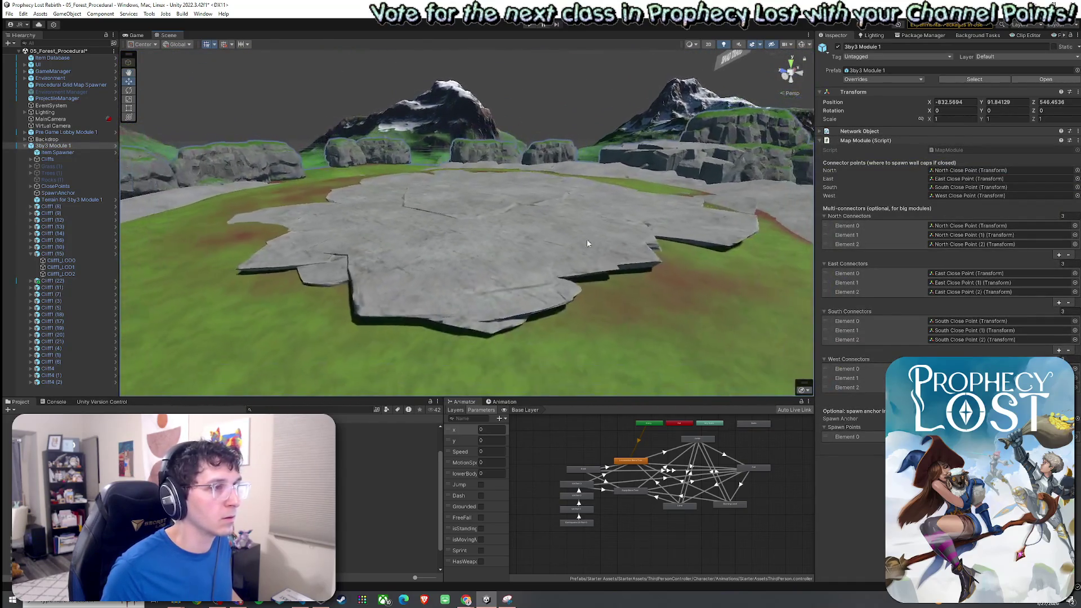
Squash the Cliff1 (22) slab to Y scale 0.04837405 and sink it into the grass
left_click(559, 248)
mouse_move(479, 177)
left_mouse_down()
mouse_move(483, 195)
mouse_move(478, 185)
mouse_move(451, 207)
mouse_move(477, 133)
mouse_move(468, 194)
mouse_move(454, 184)
mouse_move(493, 197)
mouse_move(535, 186)
left_mouse_up()
key("e")
key("w")
key("w")
left_click_drag(494, 142, 494, 135)
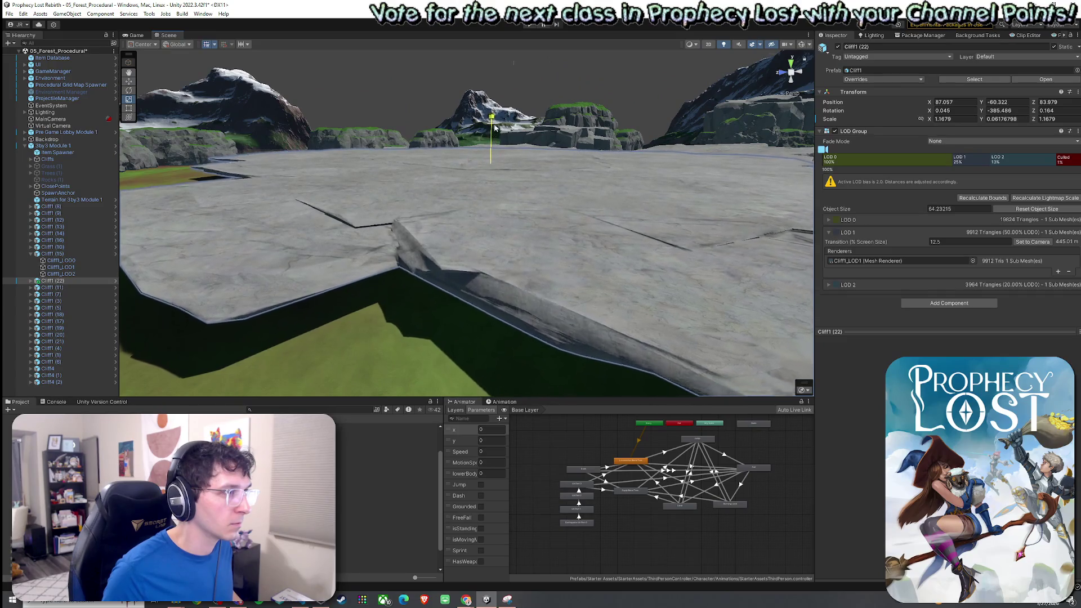
scroll(451, 153, "down", 5)
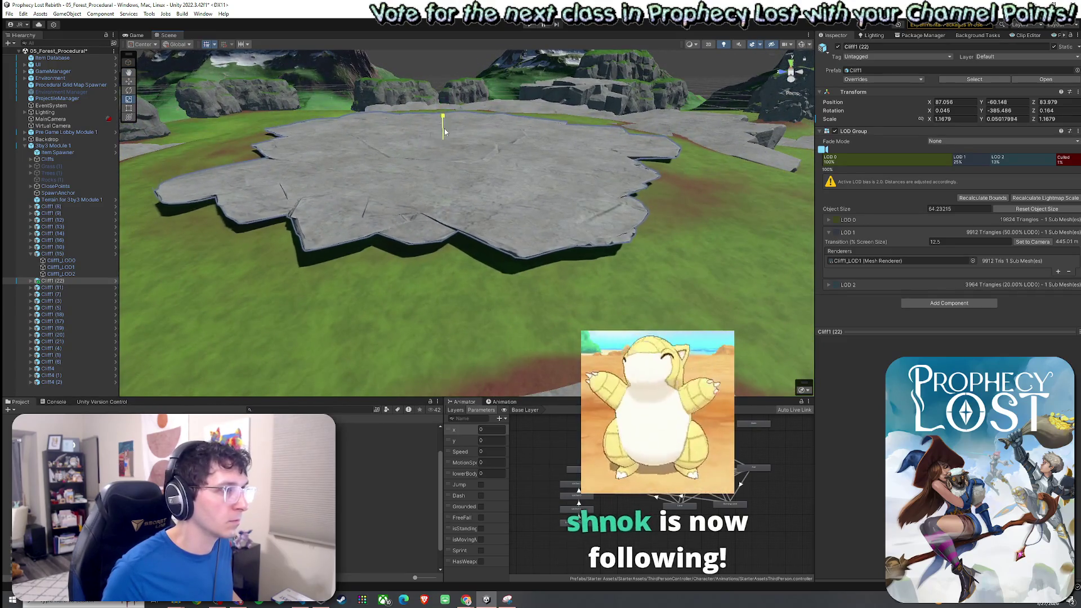
left_click_drag(444, 121, 444, 134)
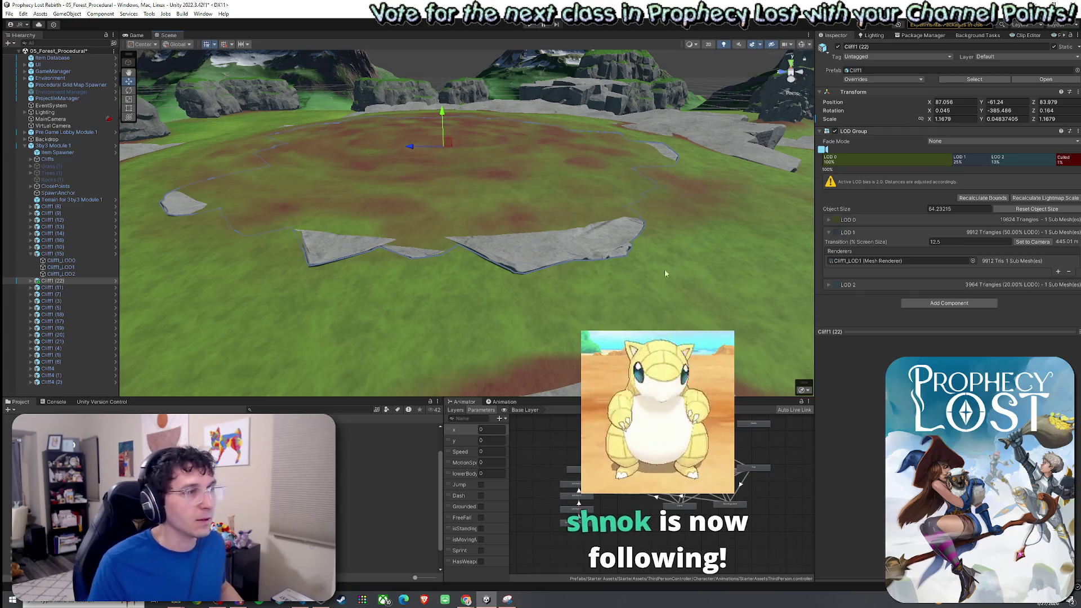
Select 3by3 Module 1's terrain and choose the Set Height paint tool
left_click(638, 262)
scroll(638, 261, "up", 3)
scroll(638, 262, "down", 5)
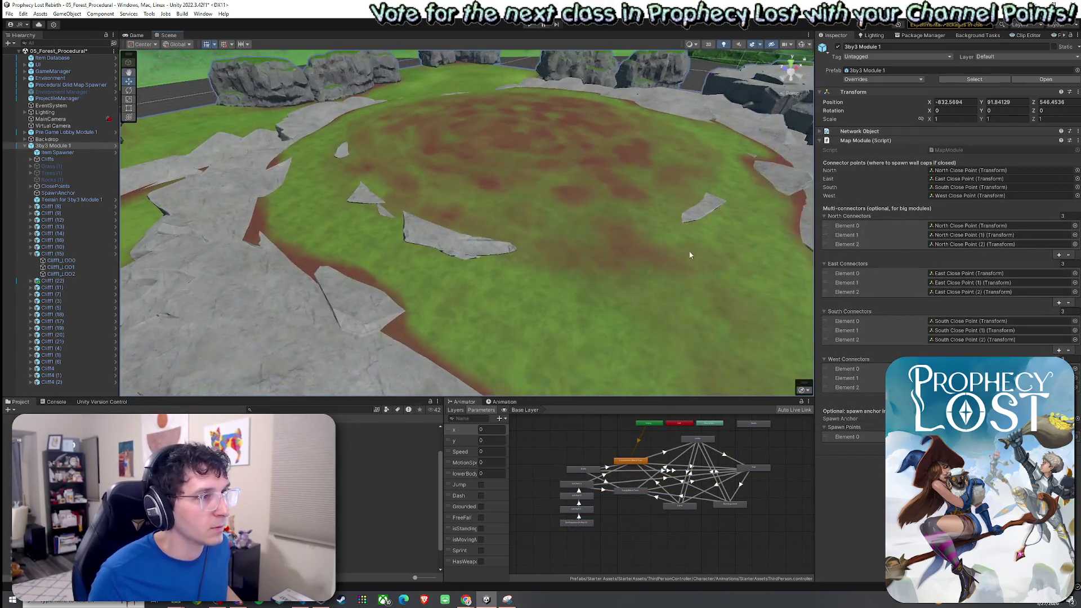
left_click(747, 286)
left_click(937, 141)
left_click(855, 151)
left_click(850, 183)
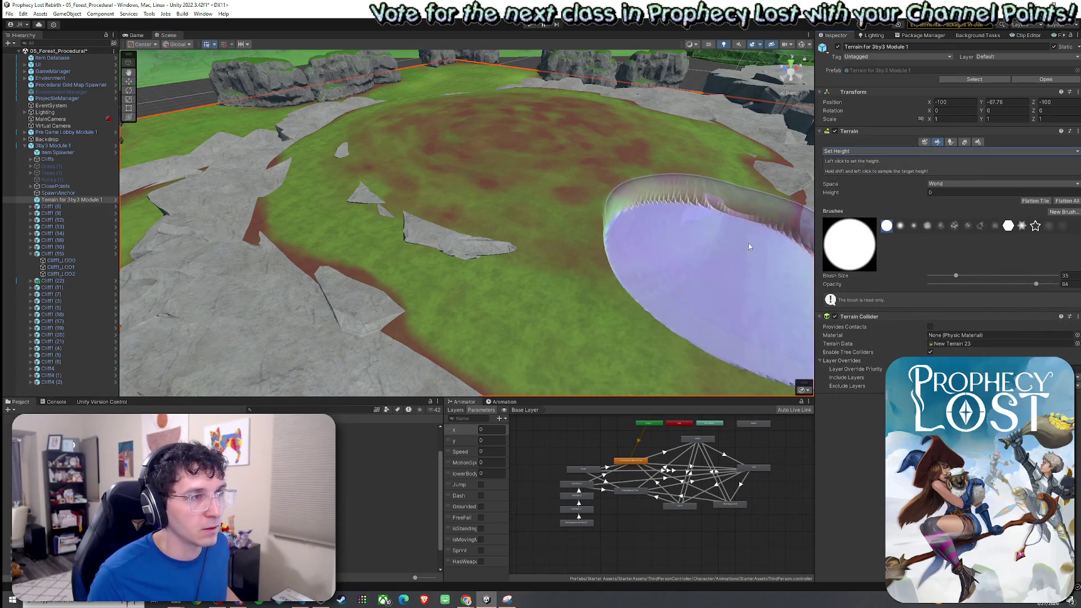
Level the central terrain into a flat plateau at height 31.55245
left_click(426, 198, "shift")
mouse_move(426, 198)
left_mouse_down()
mouse_move(495, 169)
mouse_move(410, 128)
mouse_move(482, 116)
mouse_move(589, 131)
mouse_move(527, 203)
mouse_move(515, 196)
mouse_move(532, 203)
left_mouse_up()
key("w")
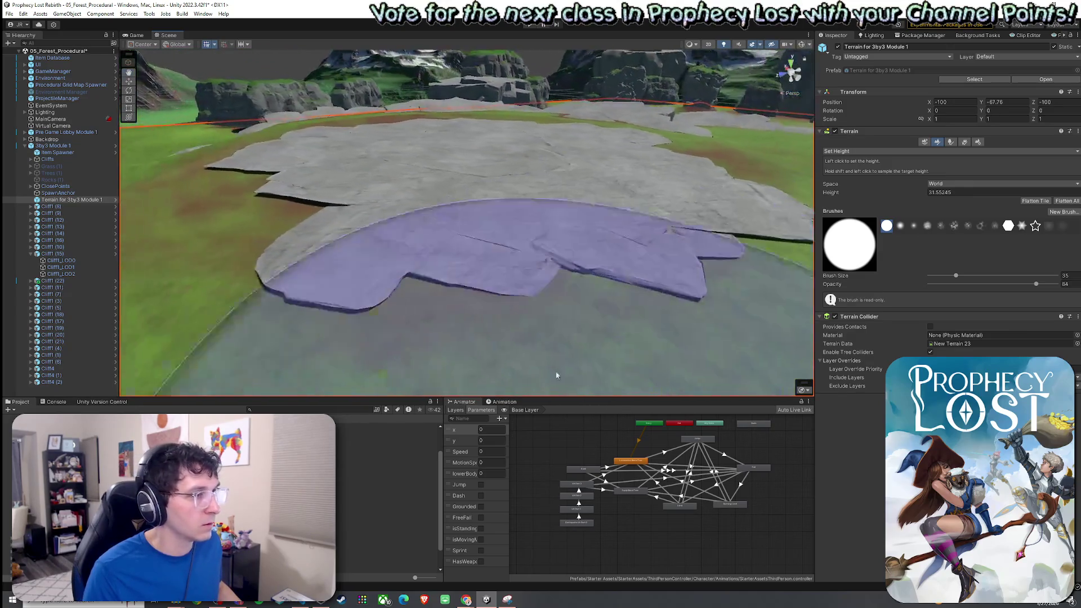
Lower and rotate the Cliff1 (22) slab to settle it into the plateau
left_click(471, 235)
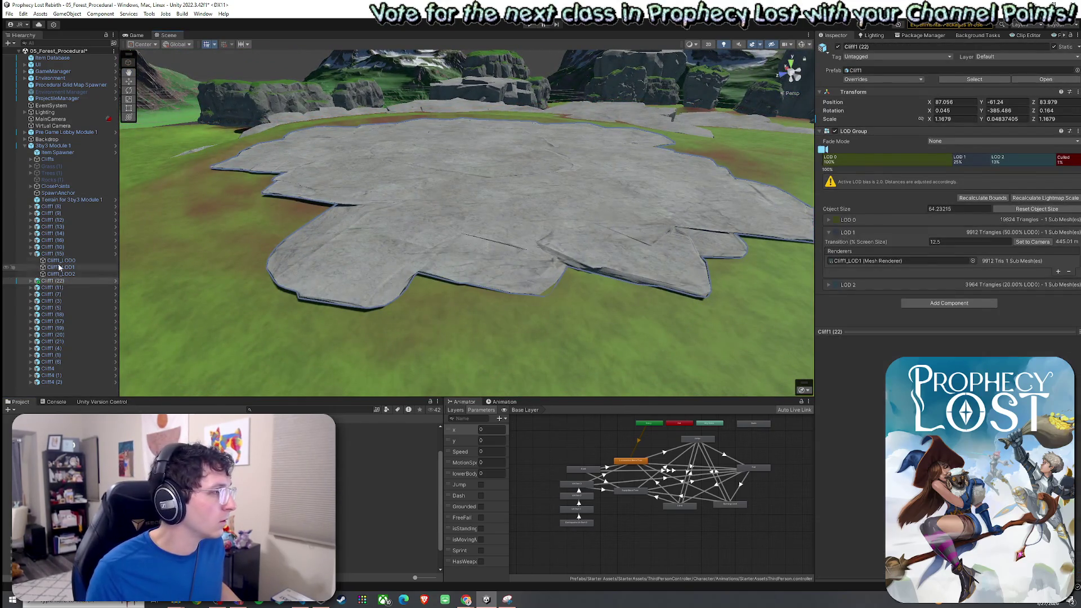
left_click(53, 280)
left_click_drag(474, 123, 483, 151)
key("e")
left_click(484, 259)
mouse_move(484, 259)
left_mouse_down()
mouse_move(648, 257)
mouse_move(572, 285)
mouse_move(712, 289)
mouse_move(694, 300)
mouse_move(748, 310)
mouse_move(780, 286)
mouse_move(862, 259)
mouse_move(896, 261)
left_mouse_up()
left_click(572, 285)
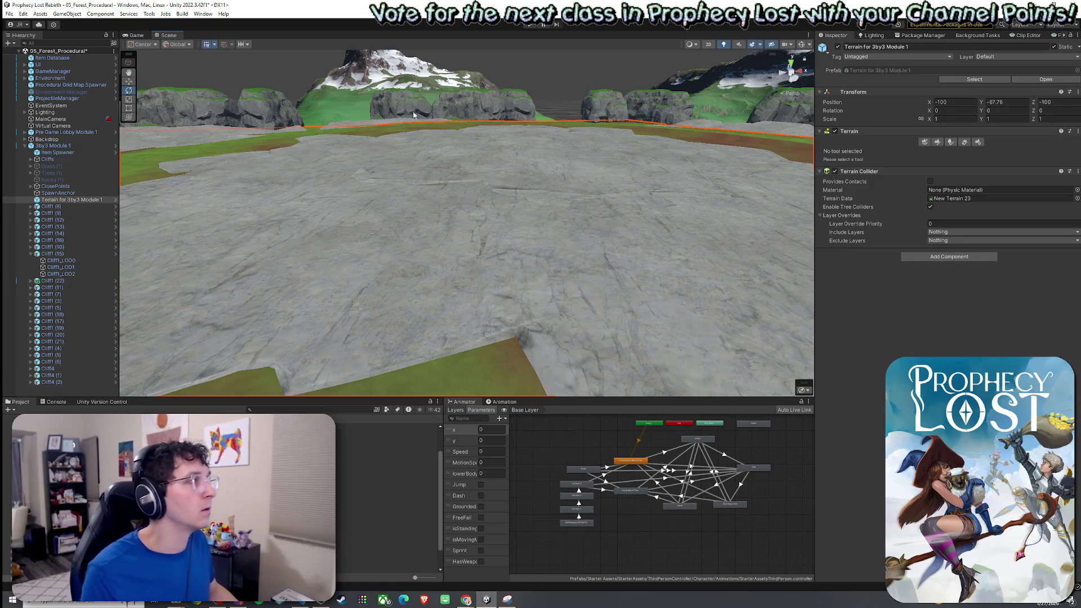
left_click(9, 14)
left_click(74, 5)
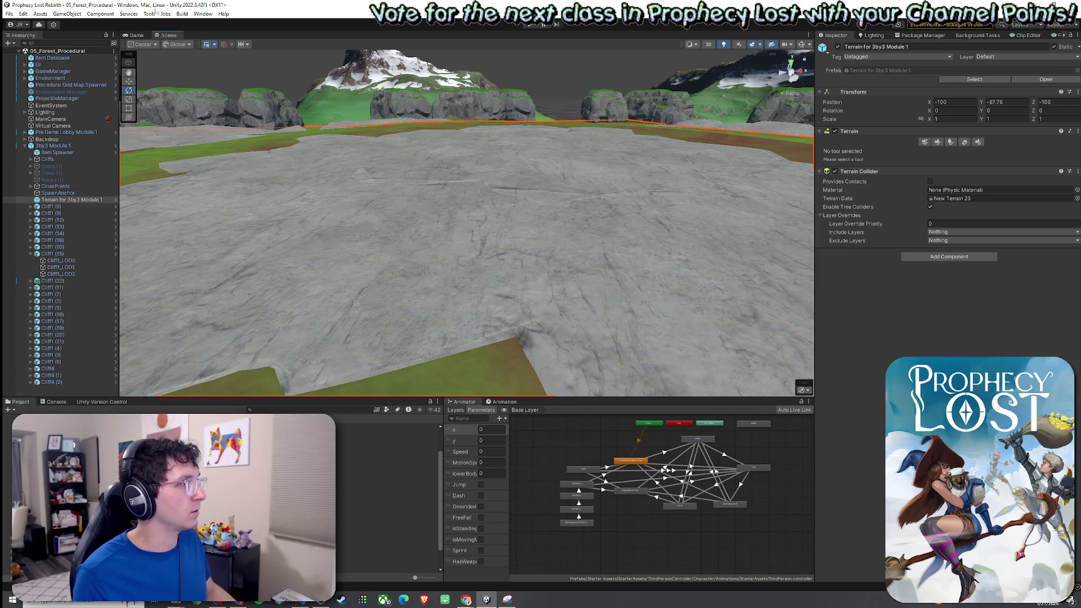
left_click(9, 14)
key("Escape")
mouse_move(411, 113)
left_mouse_down()
mouse_move(411, 163)
mouse_move(442, 163)
left_mouse_up()
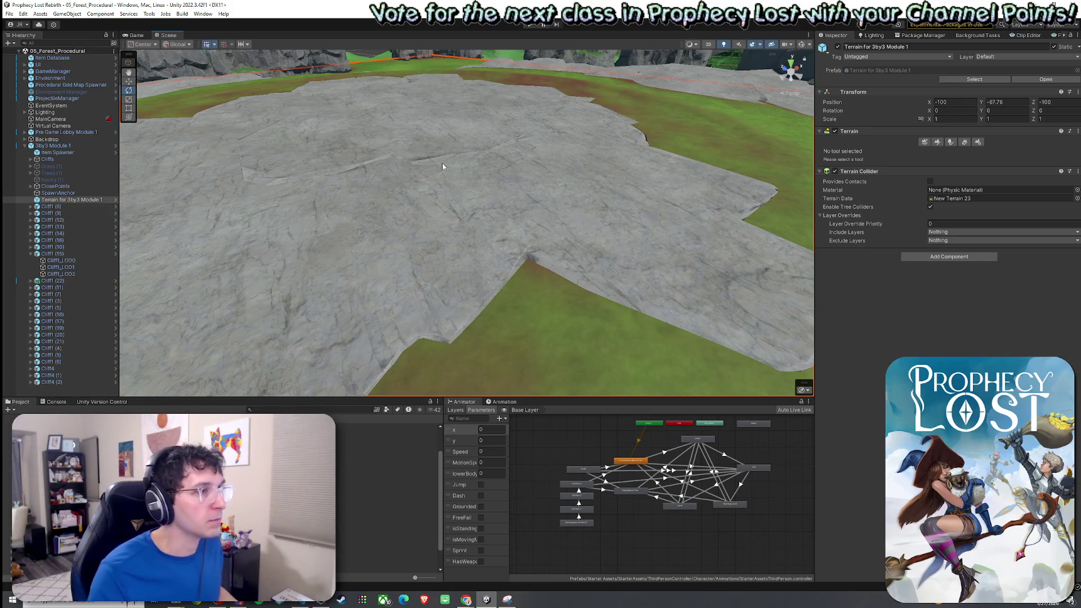
mouse_move(441, 143)
left_mouse_down()
mouse_move(273, 212)
mouse_move(428, 182)
mouse_move(412, 140)
mouse_move(357, 169)
mouse_move(332, 207)
left_mouse_up()
left_click(323, 219)
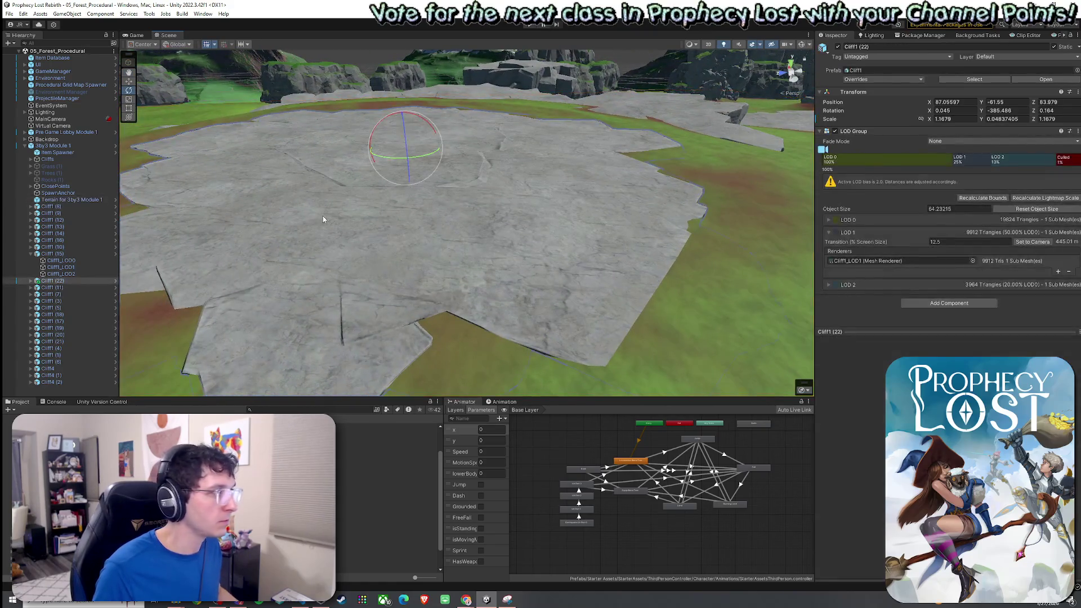
Scale the Cliff1 (22) slab up and thicker, to 1.322763 × 0.5797567
left_click(70, 254)
left_click(62, 280)
key("w")
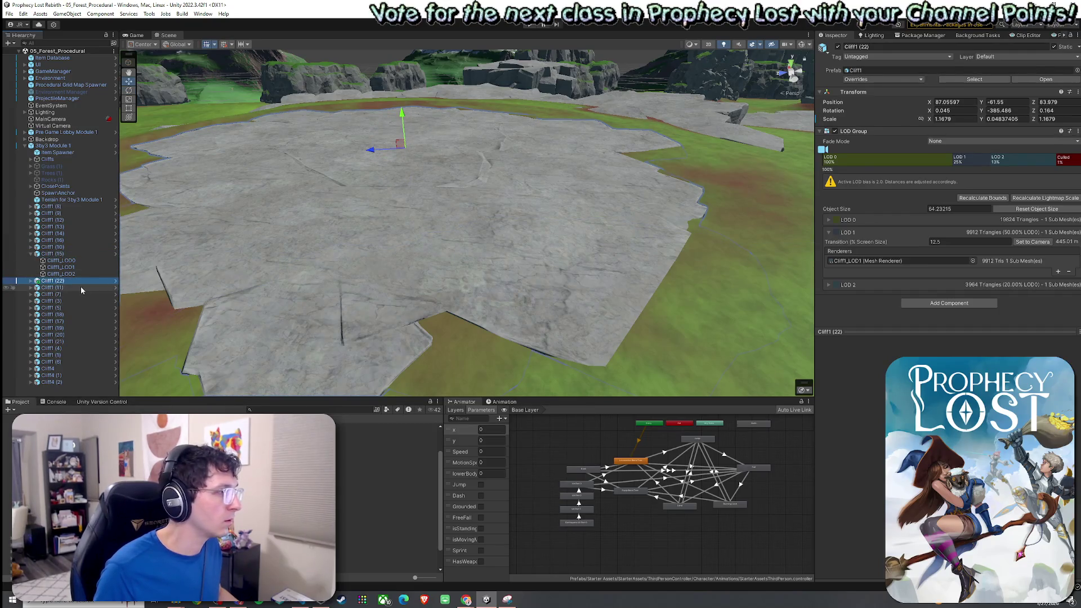
left_click(31, 280)
left_click(52, 308)
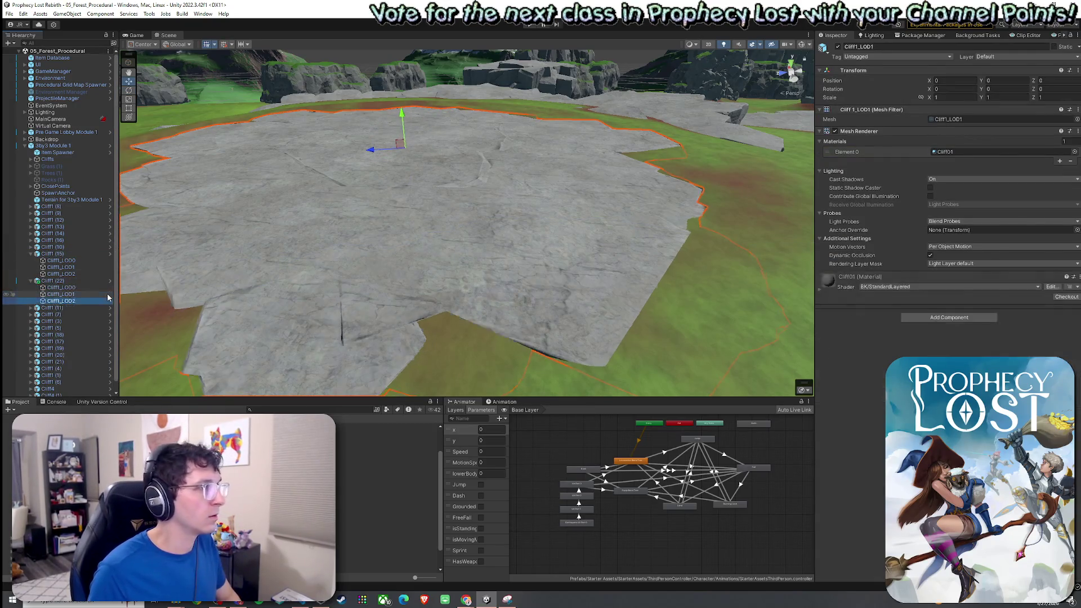
key("ctrl+z")
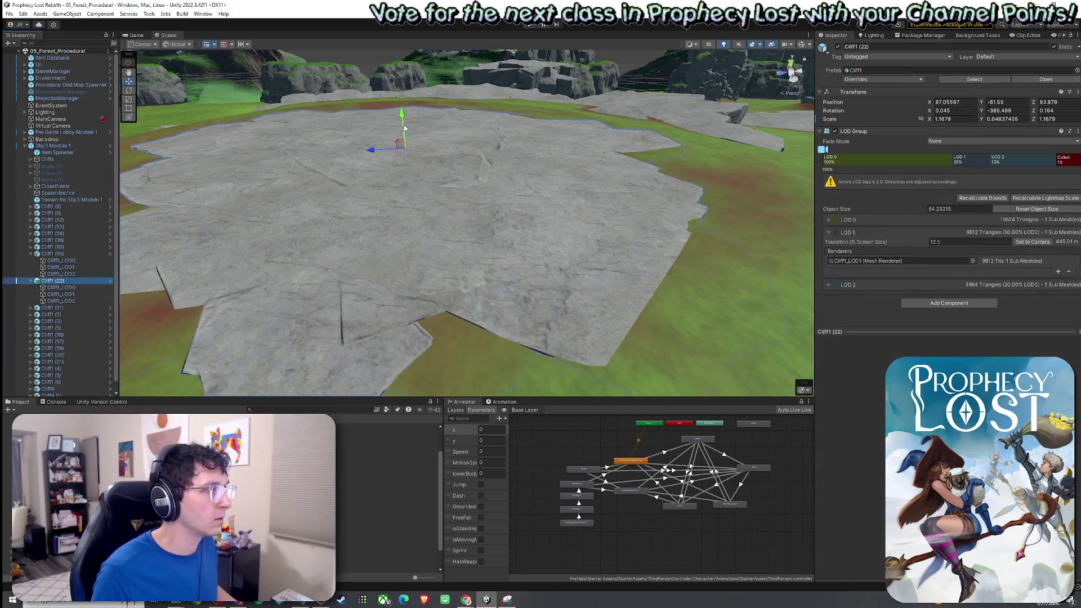
left_click_drag(403, 123, 403, 86)
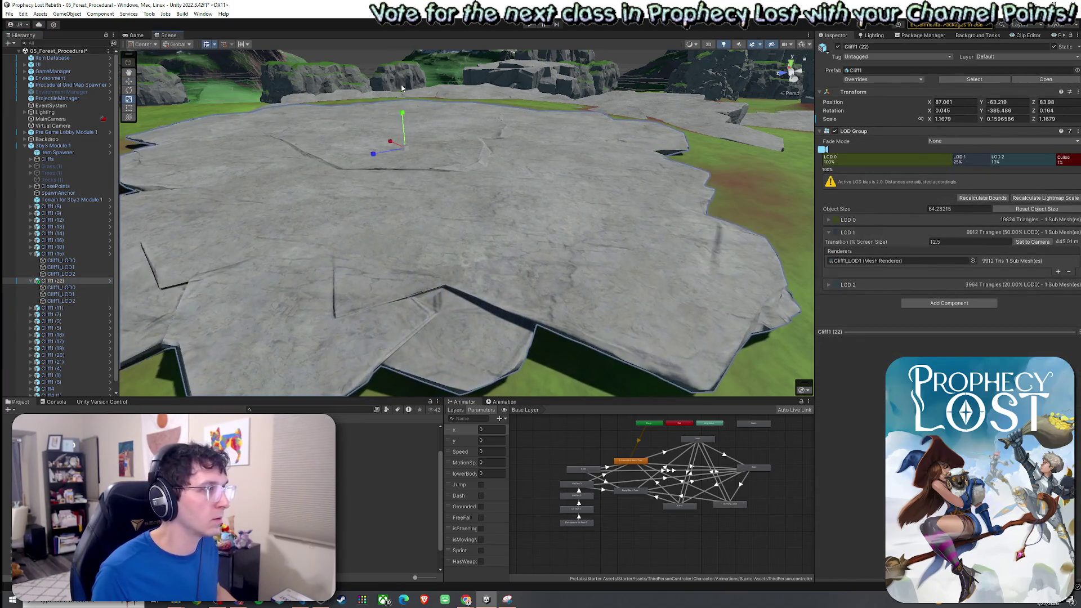
mouse_move(403, 129)
left_mouse_down()
mouse_move(403, 79)
mouse_move(399, 178)
mouse_move(367, 180)
mouse_move(369, 190)
mouse_move(449, 156)
left_mouse_up()
Lower the Cliff1 (22) slab deeper into the terrain with a slight rotation
key("w")
key("e")
key("r")
key("e")
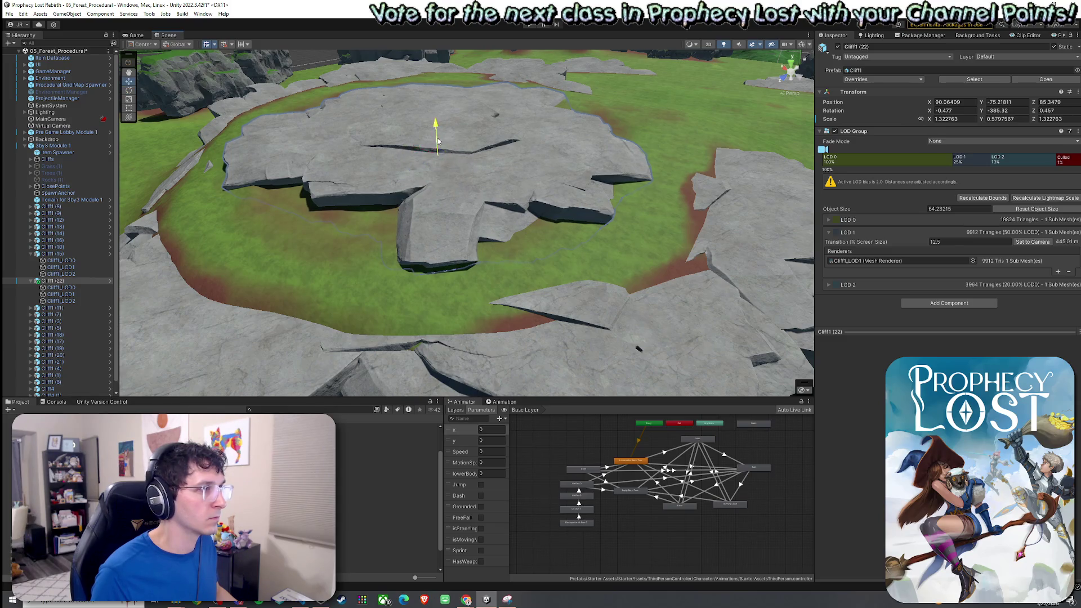
left_click_drag(437, 140, 439, 144)
left_click(618, 176)
mouse_move(633, 197)
left_mouse_down()
mouse_move(460, 180)
mouse_move(326, 370)
left_mouse_up()
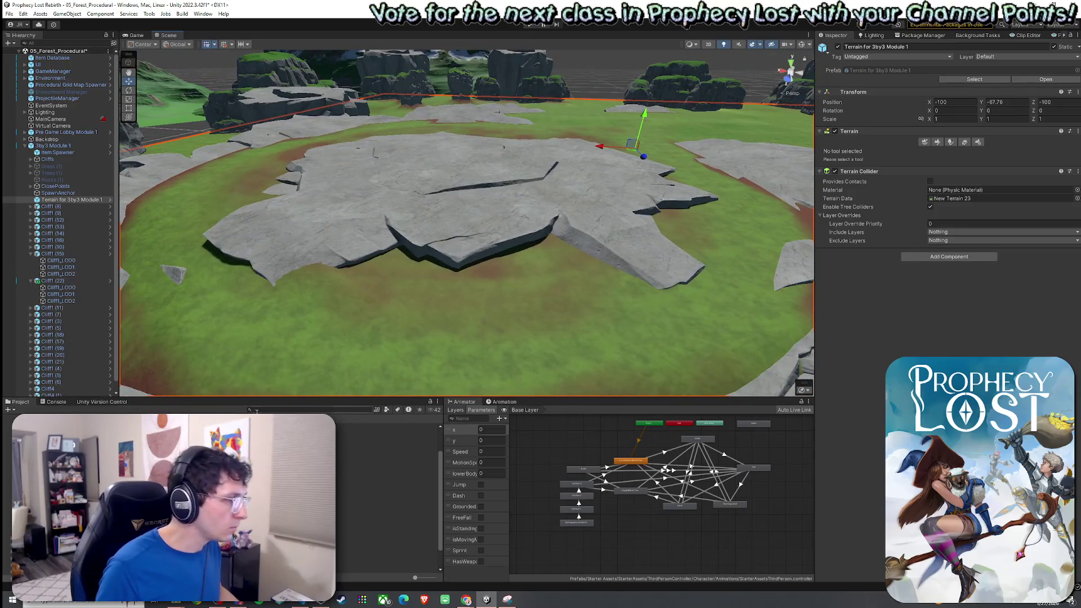
Search 'ru' in the Project panel and drop Ruins Structure Prefab 1 onto the plateau
type("ruins")
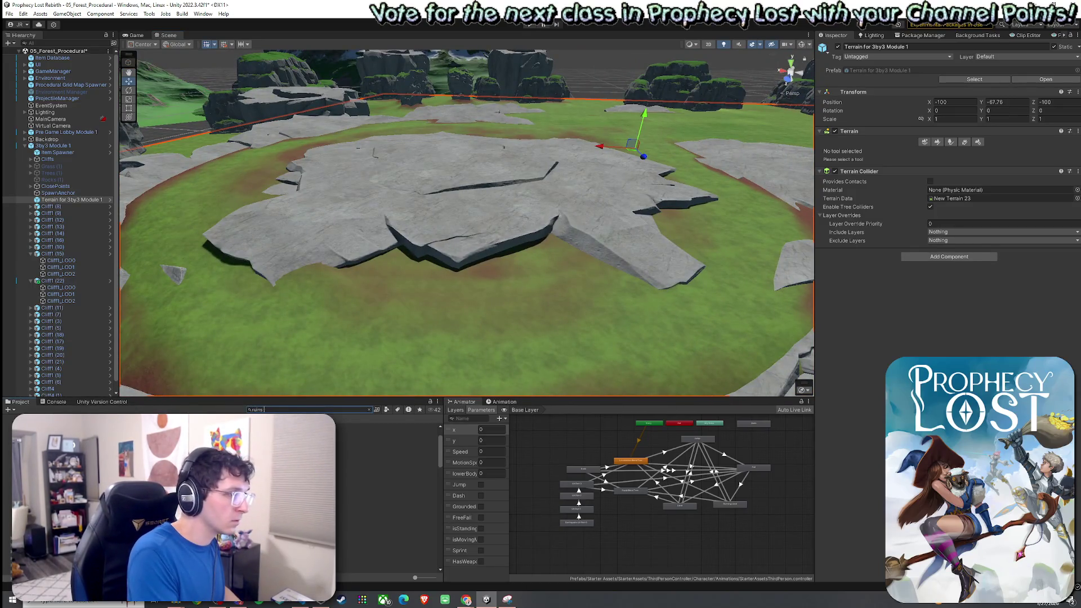
key("Down")
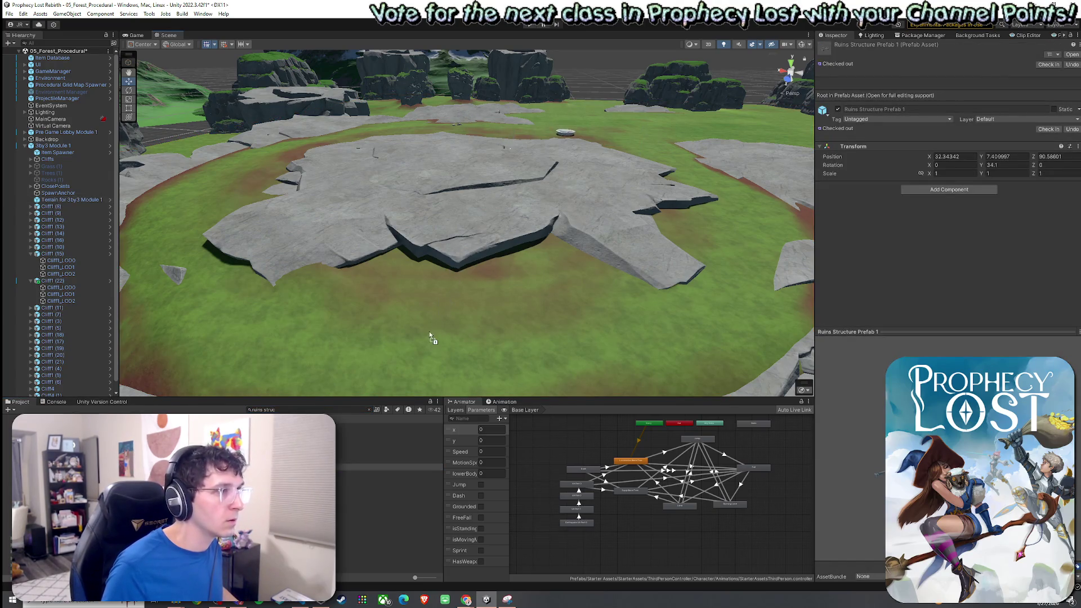
left_click_drag(429, 332, 498, 208)
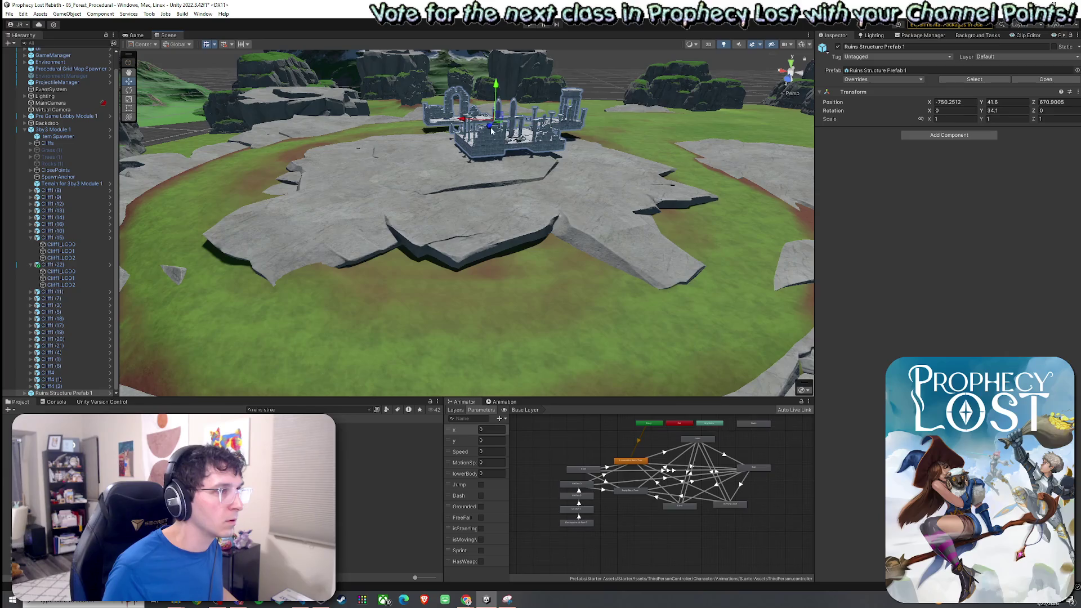
left_click_drag(498, 125, 490, 180)
key("w")
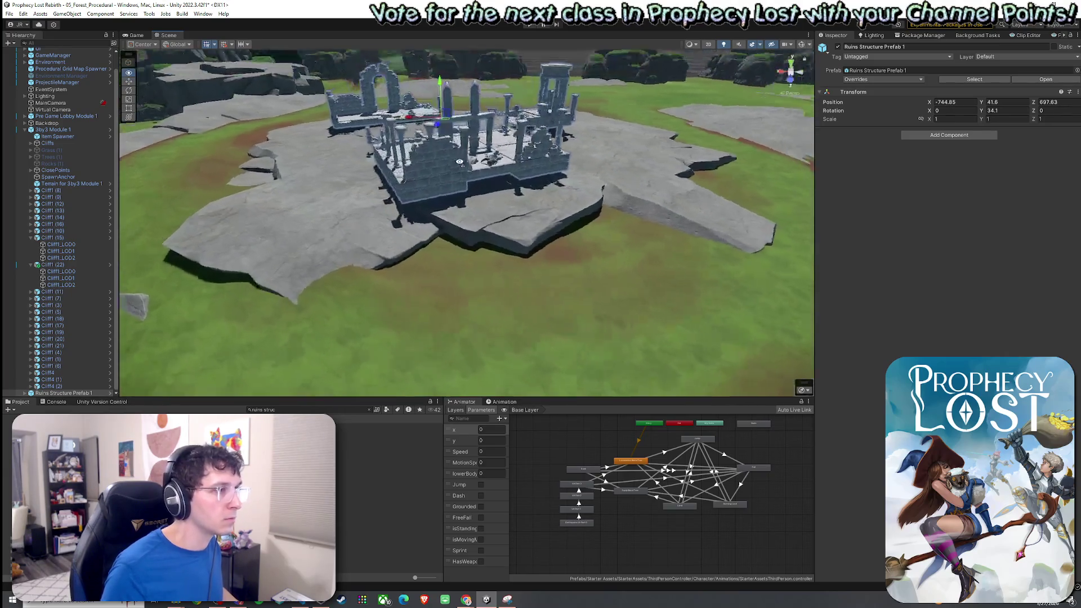
left_click_drag(534, 147, 534, 150)
Slide the ruins toward the plateau's middle and inspect the bench and pillars
mouse_move(537, 187)
left_mouse_down()
mouse_move(511, 218)
mouse_move(638, 227)
left_mouse_up()
key("w")
scroll(639, 224, "down", 6)
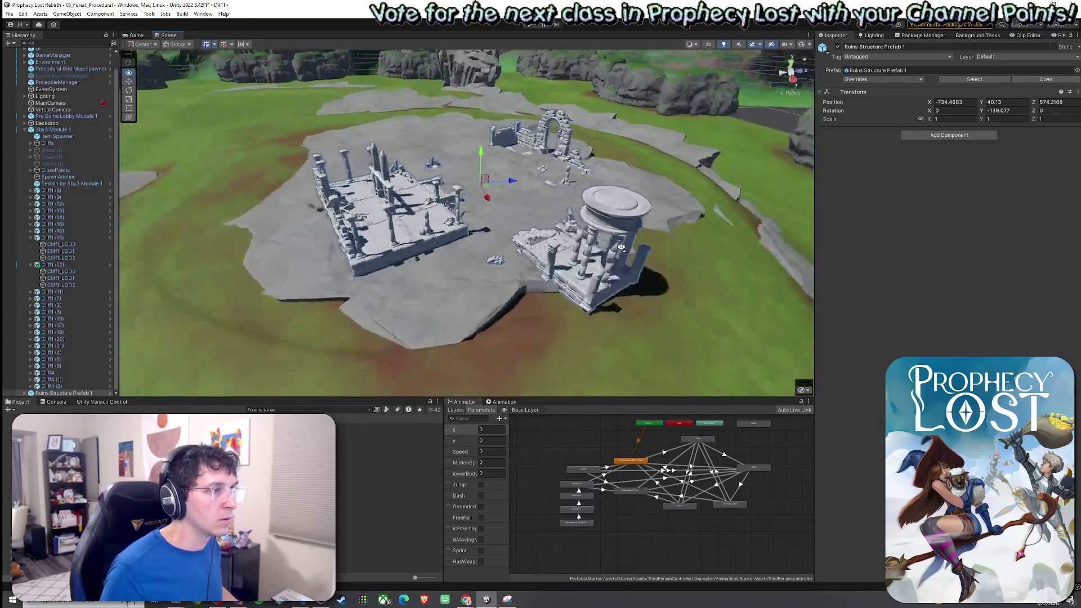
mouse_move(450, 195)
left_mouse_down()
mouse_move(386, 188)
mouse_move(411, 177)
mouse_move(390, 182)
left_mouse_up()
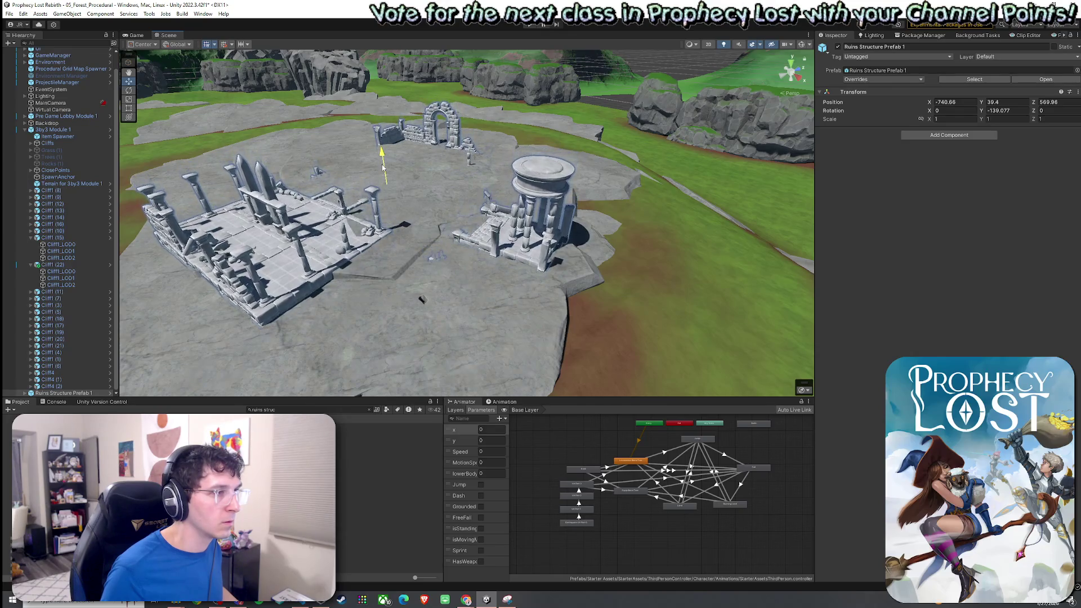
key("w")
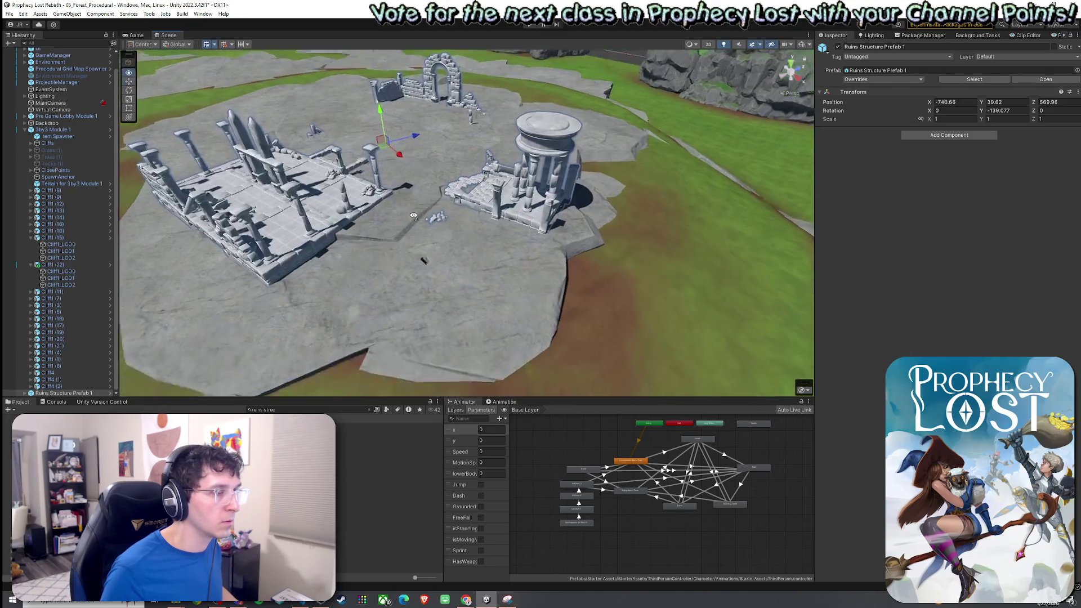
mouse_move(515, 171)
left_mouse_down()
mouse_move(736, 136)
mouse_move(726, 172)
left_mouse_up()
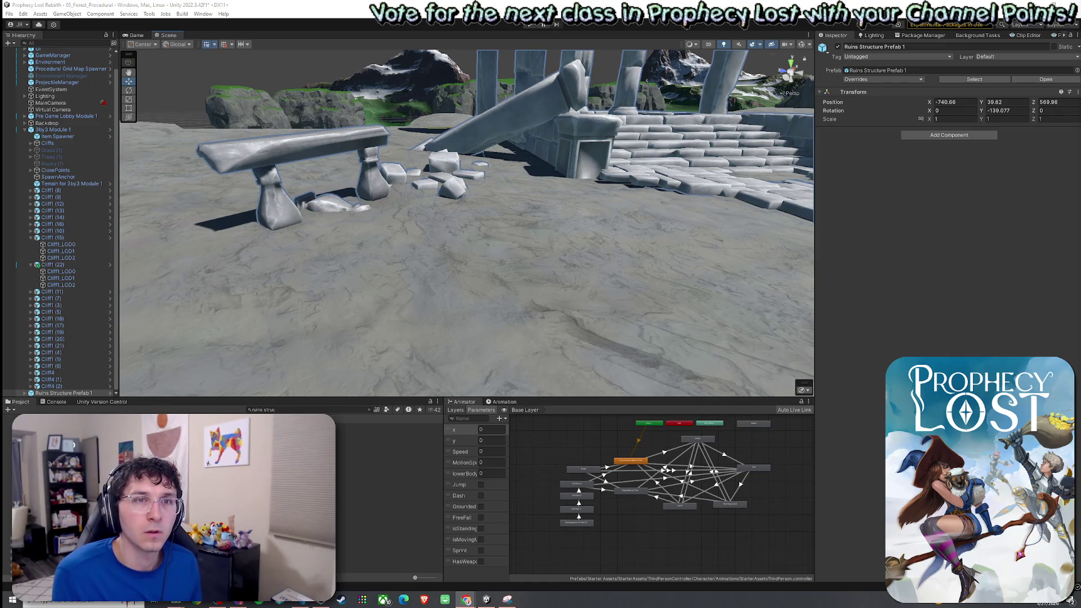
key("alt+Tab")
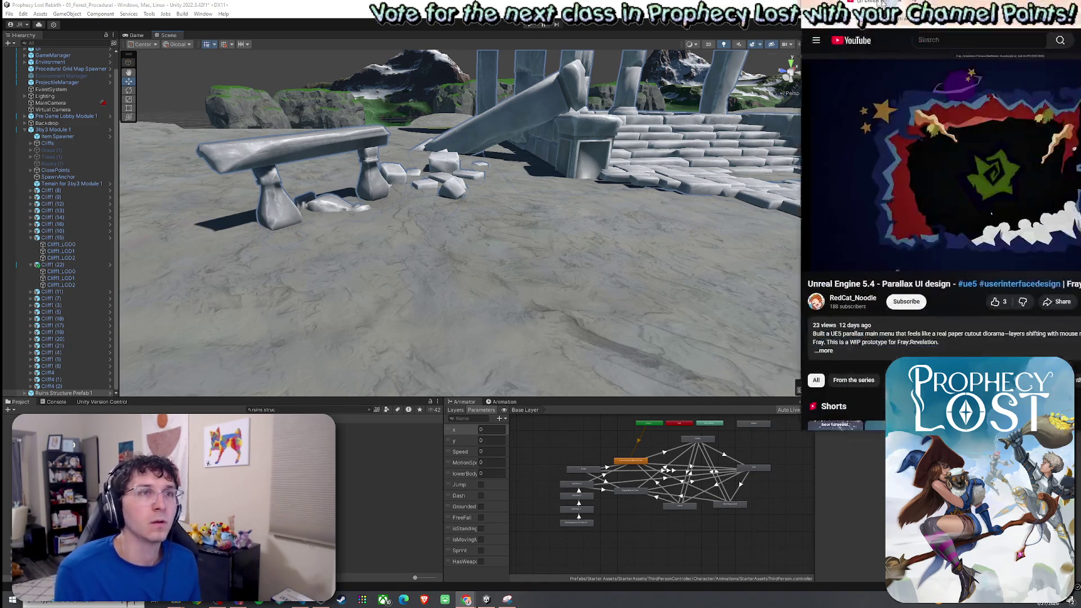
Switch the YouTube devlog video to theater mode and watch it to the end
left_click(433, 374)
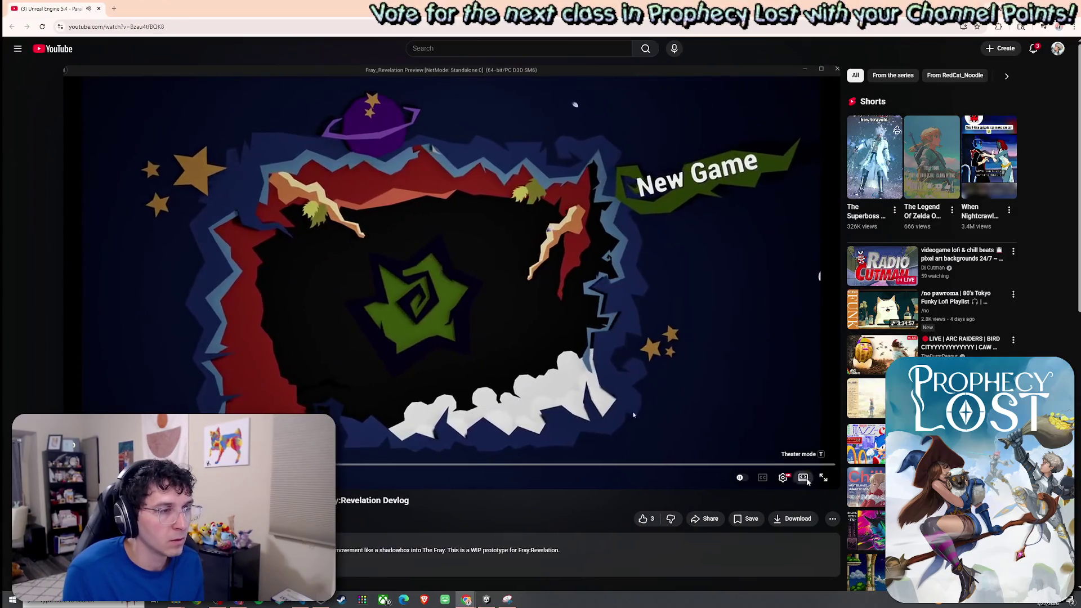
left_click(803, 478)
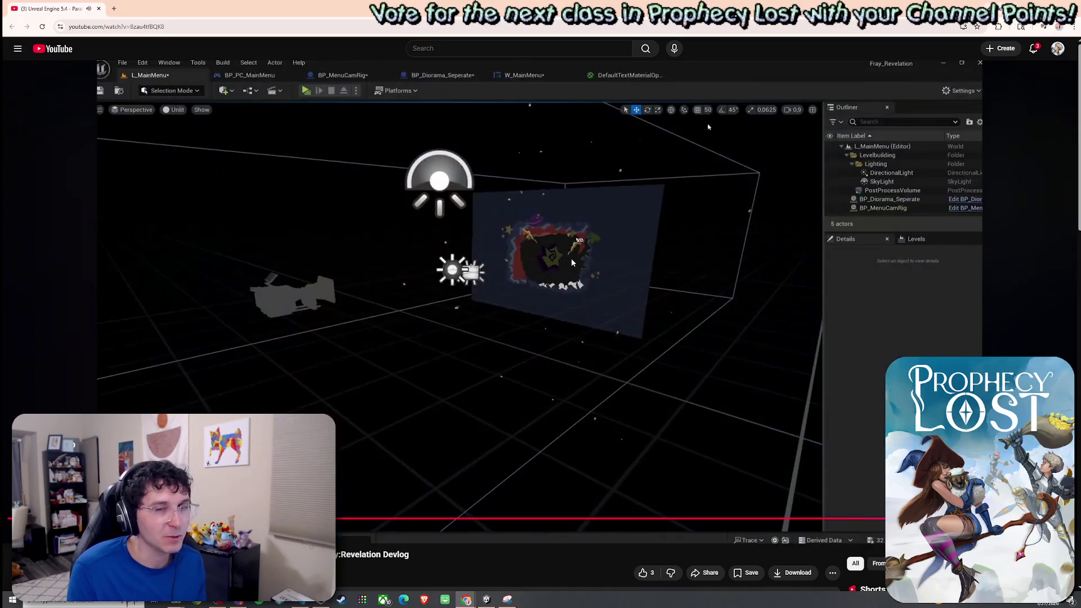
scroll(571, 259, "down", 3)
scroll(571, 263, "up", 3)
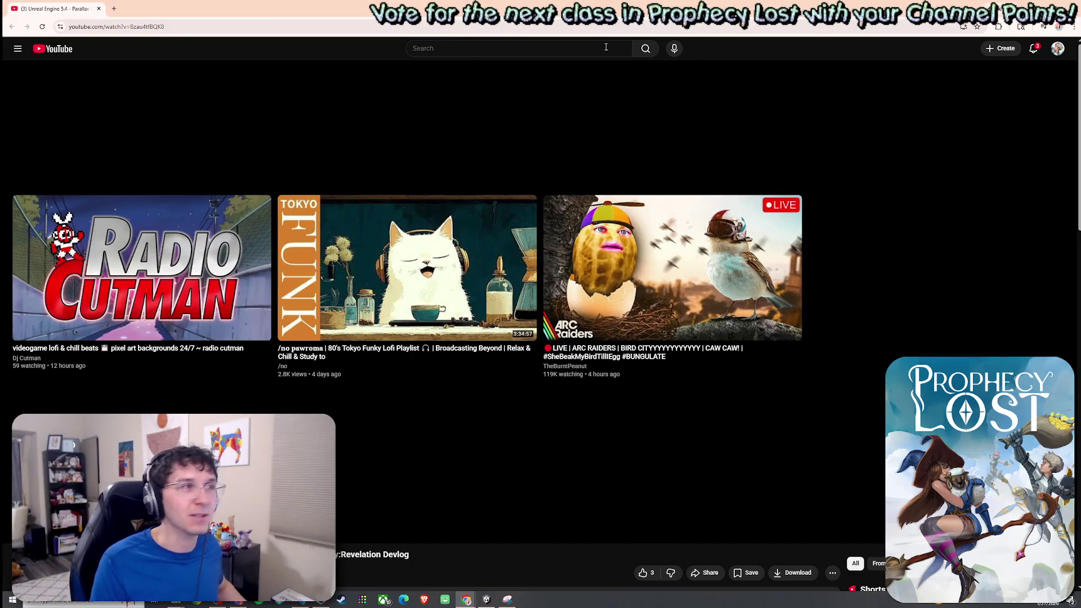
Search YouTube for 'yoshi story menu', open Opening Menu - Yoshi's Story, and pause it
type("toshi s")
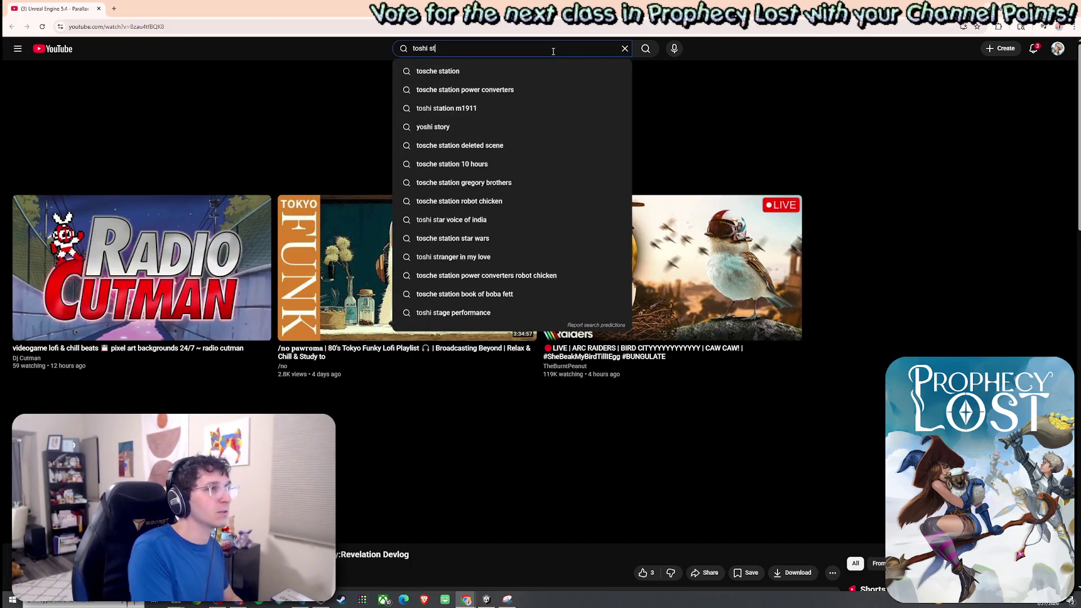
key("ctrl+a")
type("yoshi sto")
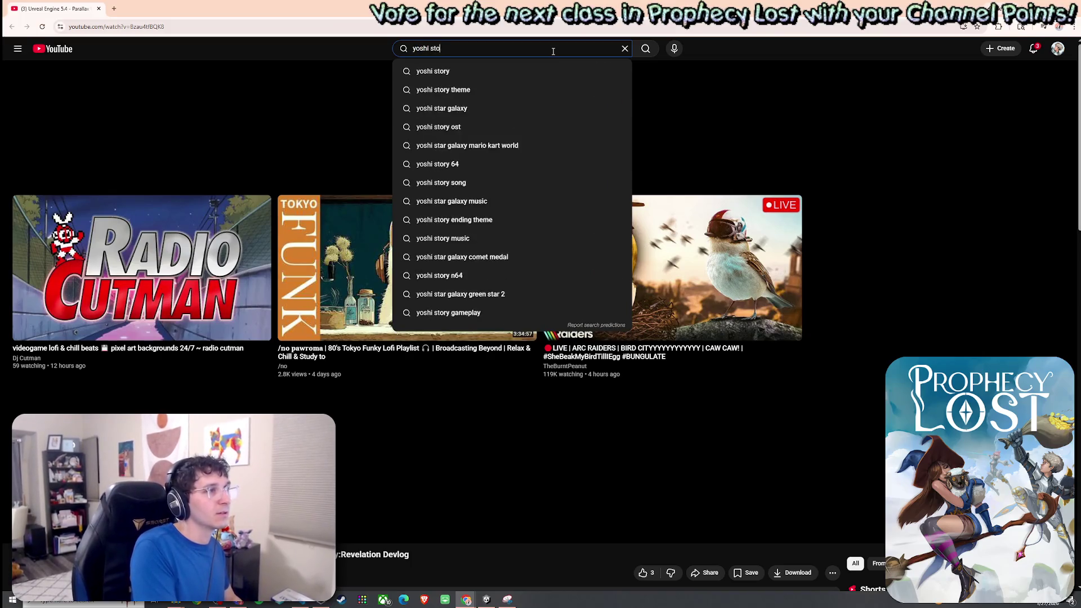
type("ry menu")
key("Return")
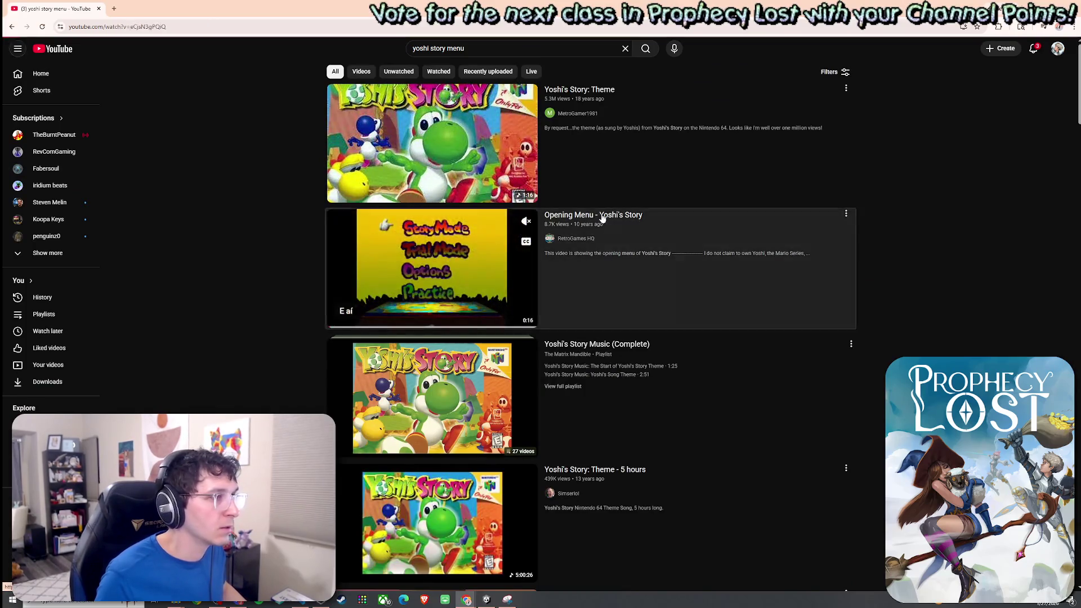
left_click(599, 219)
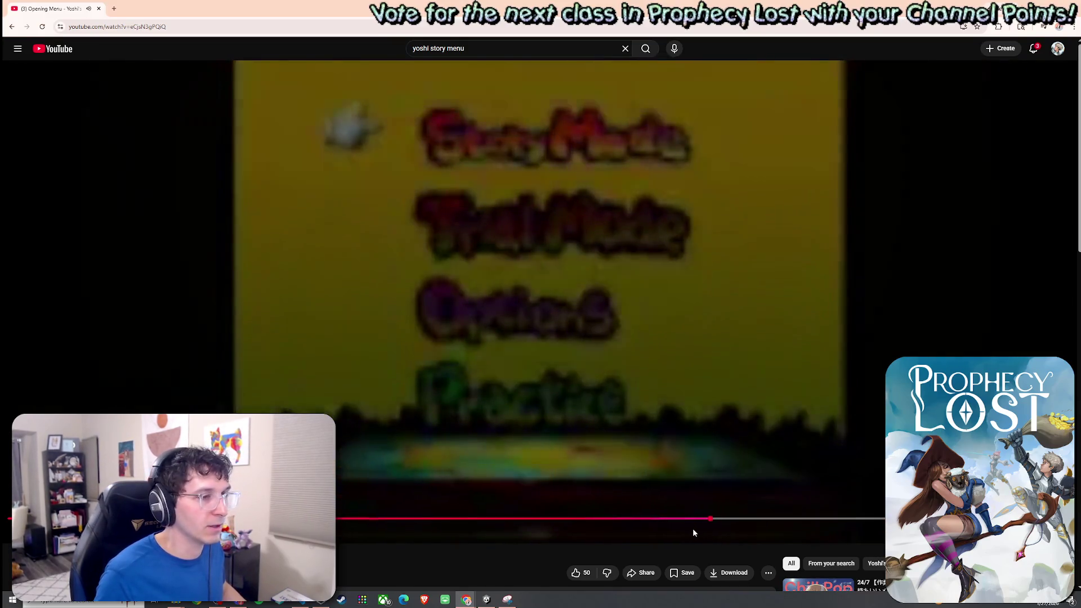
left_click(639, 178)
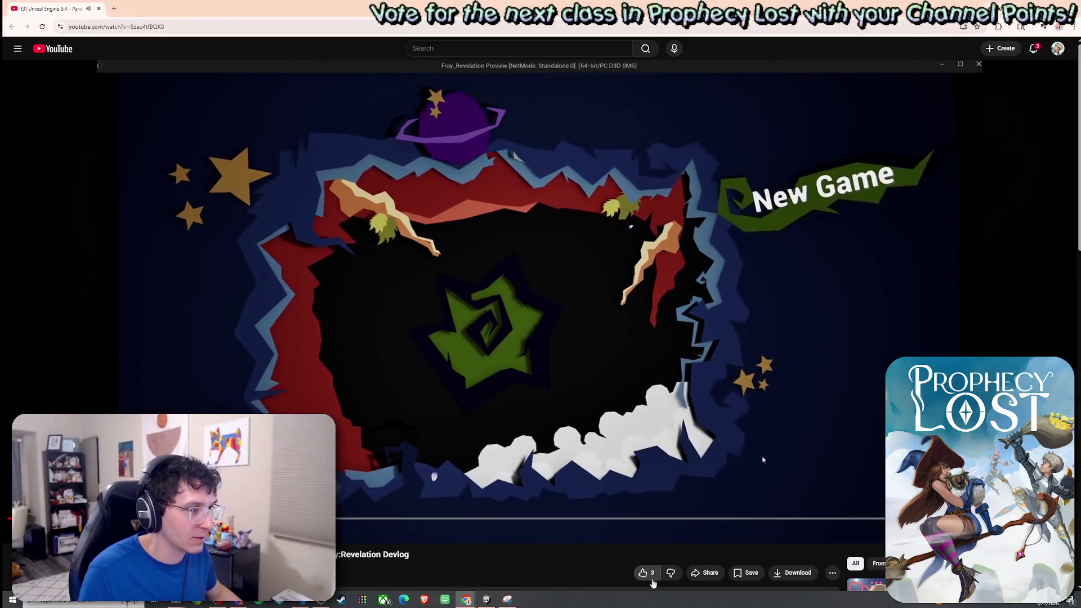
Like both voxel-world devlog videos, then return to Unity Editor
left_click(644, 573)
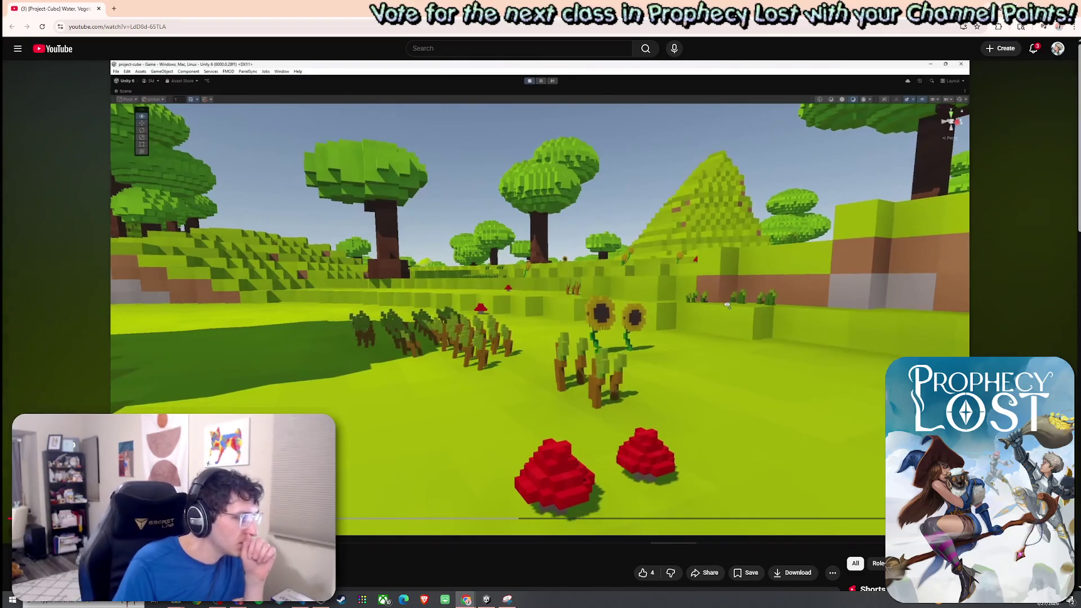
left_click(643, 574)
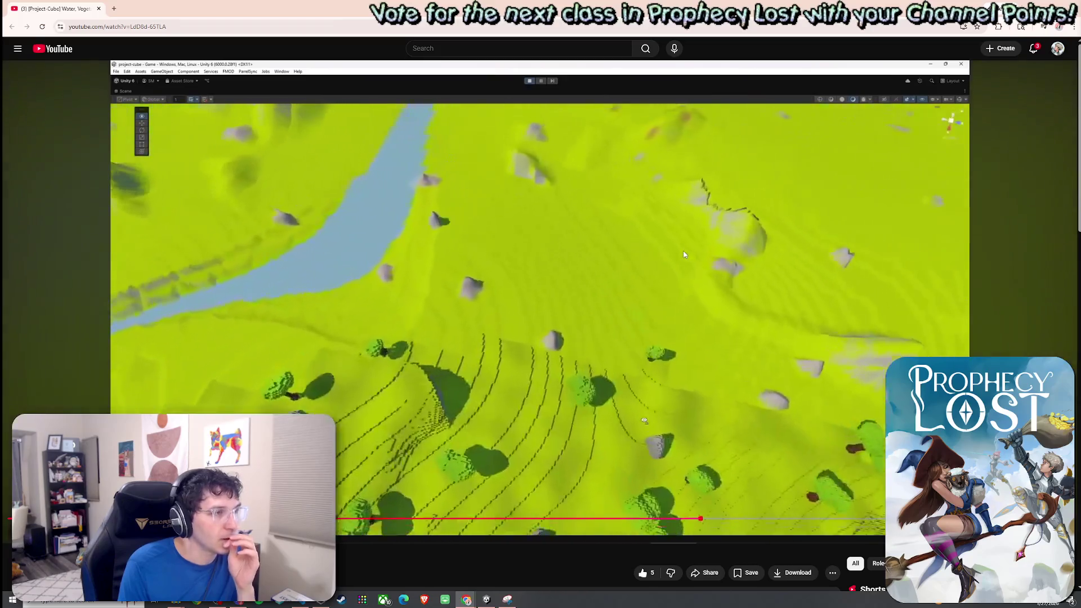
key("alt+Tab")
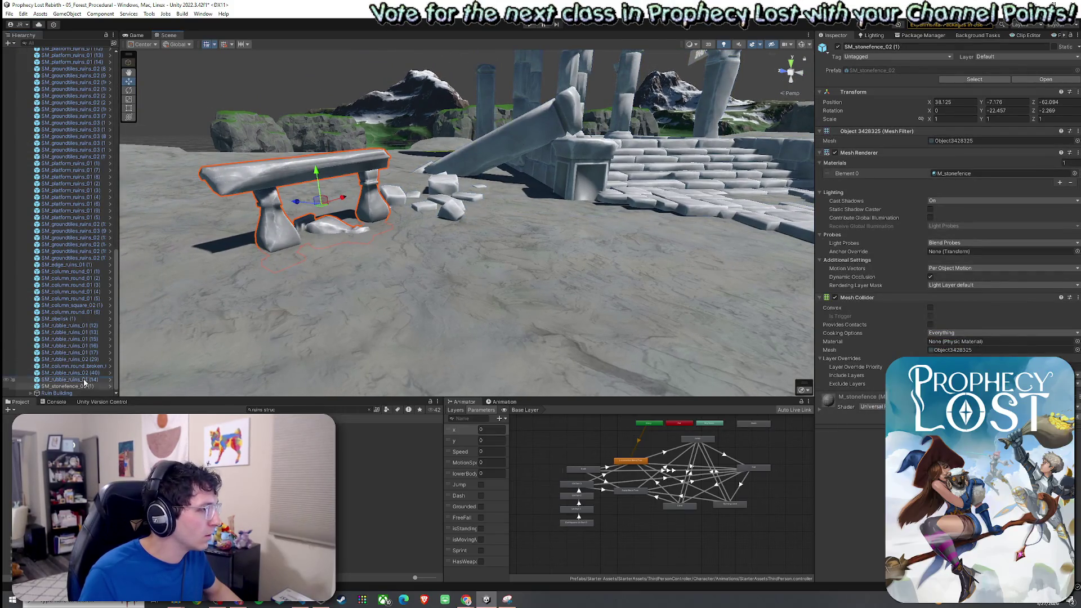
Raise the stone bench slightly along its Y axis
left_click_drag(317, 179, 320, 166)
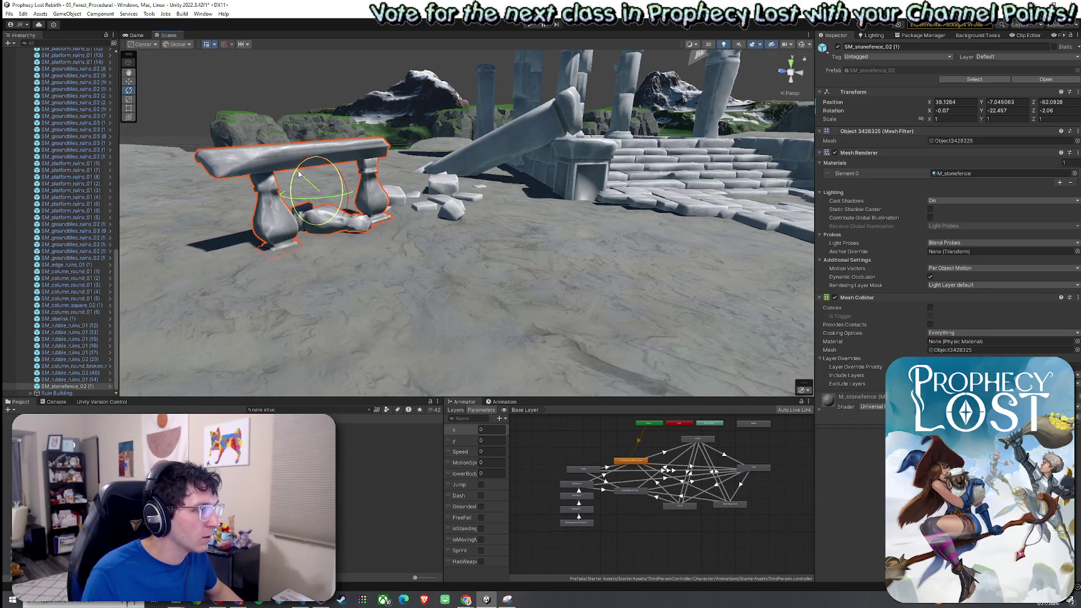
left_click(357, 251)
mouse_move(357, 251)
left_mouse_down()
mouse_move(465, 260)
mouse_move(290, 280)
mouse_move(262, 269)
left_mouse_up()
Select the ruin pieces from the obelisk down to the platform ruins in the Hierarchy
left_click(260, 268)
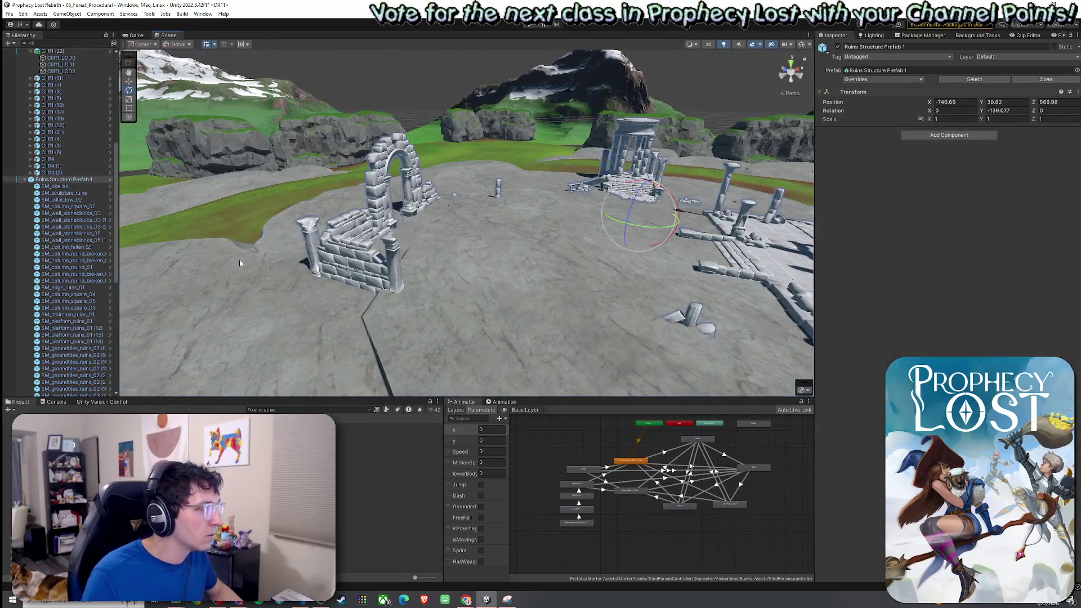
left_click(107, 226)
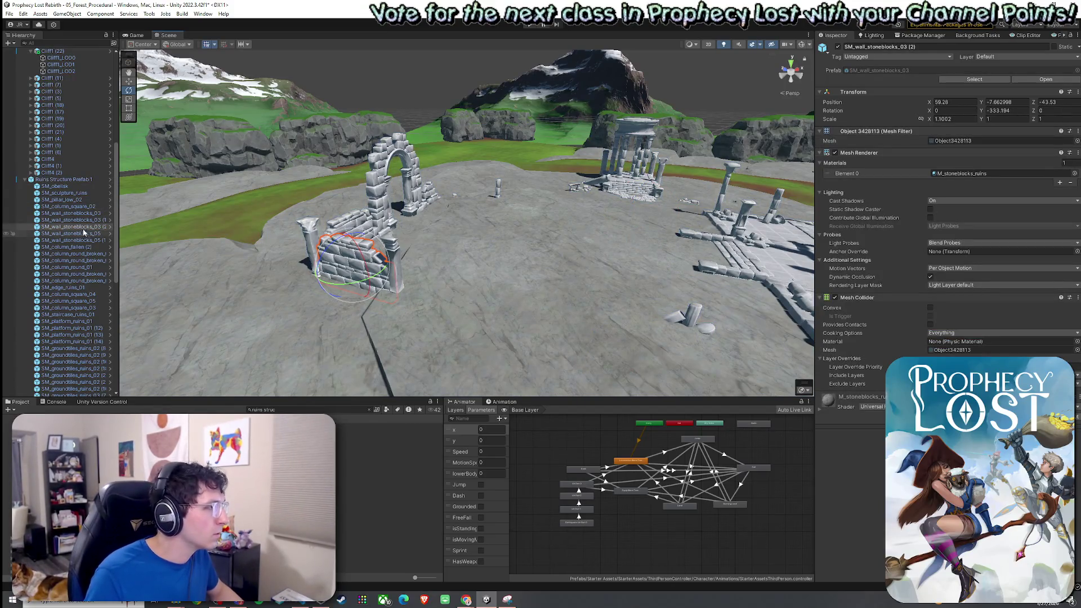
scroll(50, 186, "down", 3)
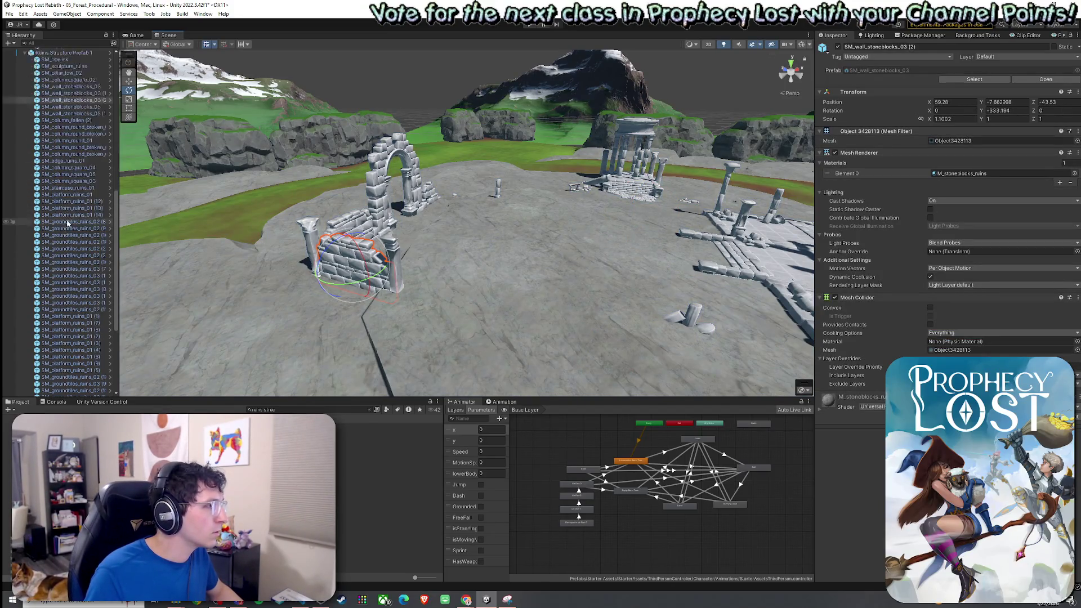
left_click(72, 111)
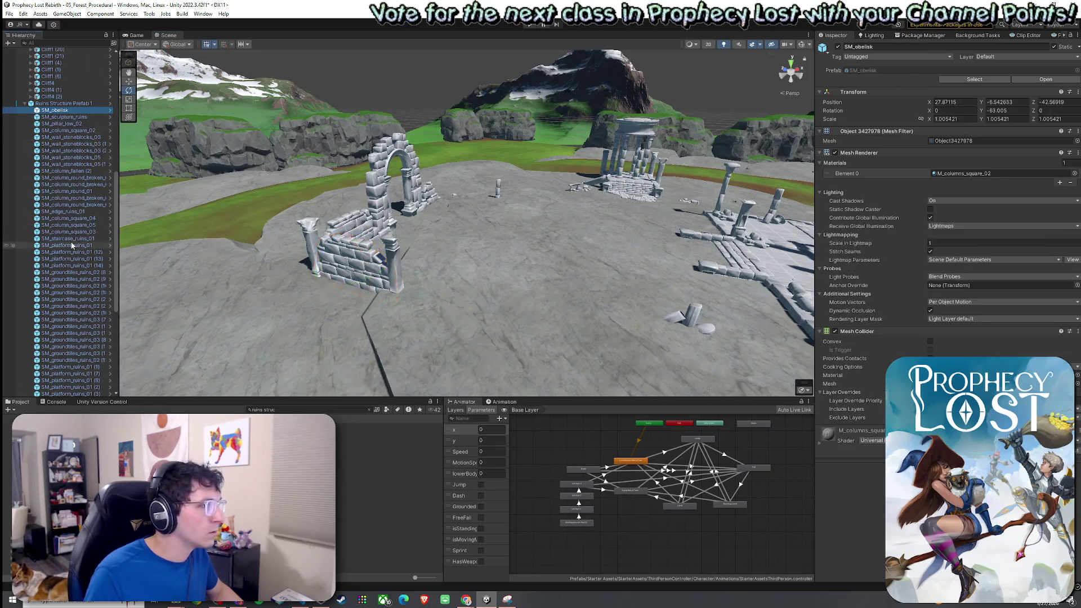
left_click(73, 246, "shift")
mouse_move(274, 250)
left_mouse_down()
mouse_move(470, 262)
mouse_move(275, 250)
left_mouse_up()
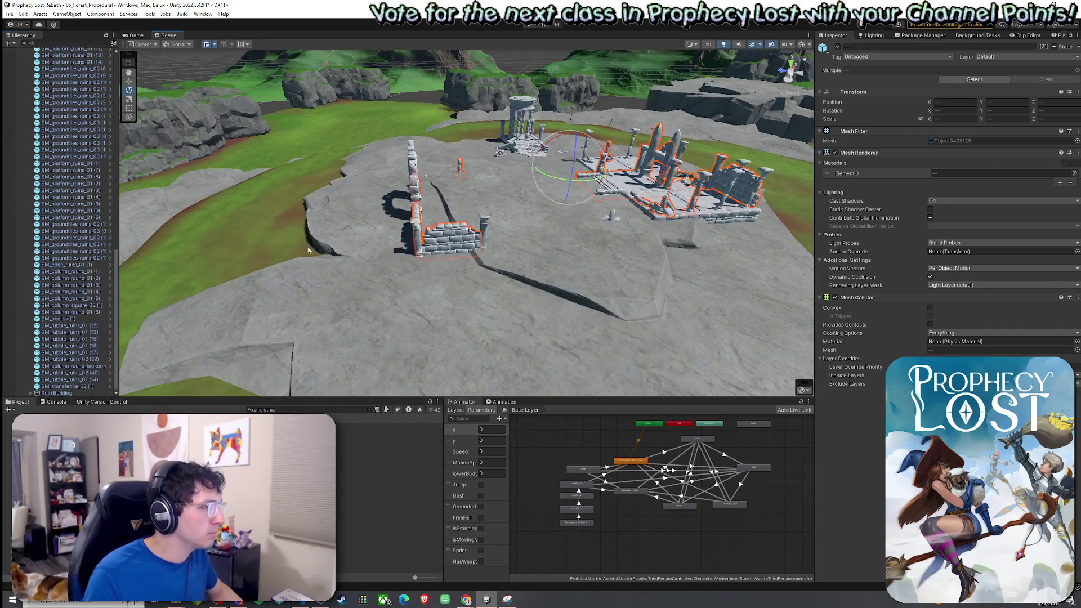
left_click(76, 392)
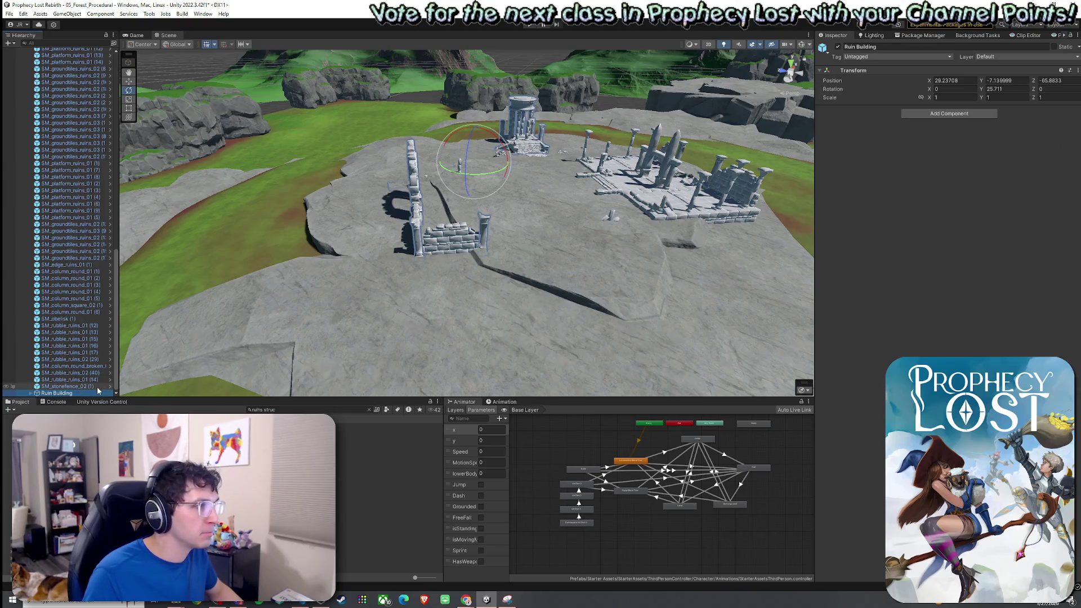
left_click(95, 388)
left_click(90, 259, "shift")
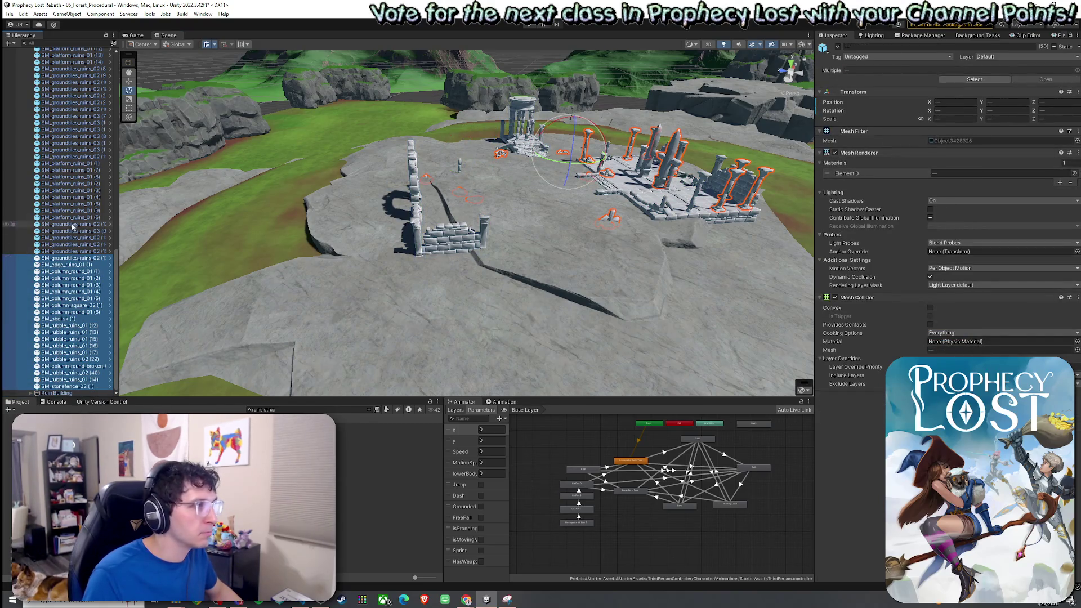
scroll(82, 248, "up", 10)
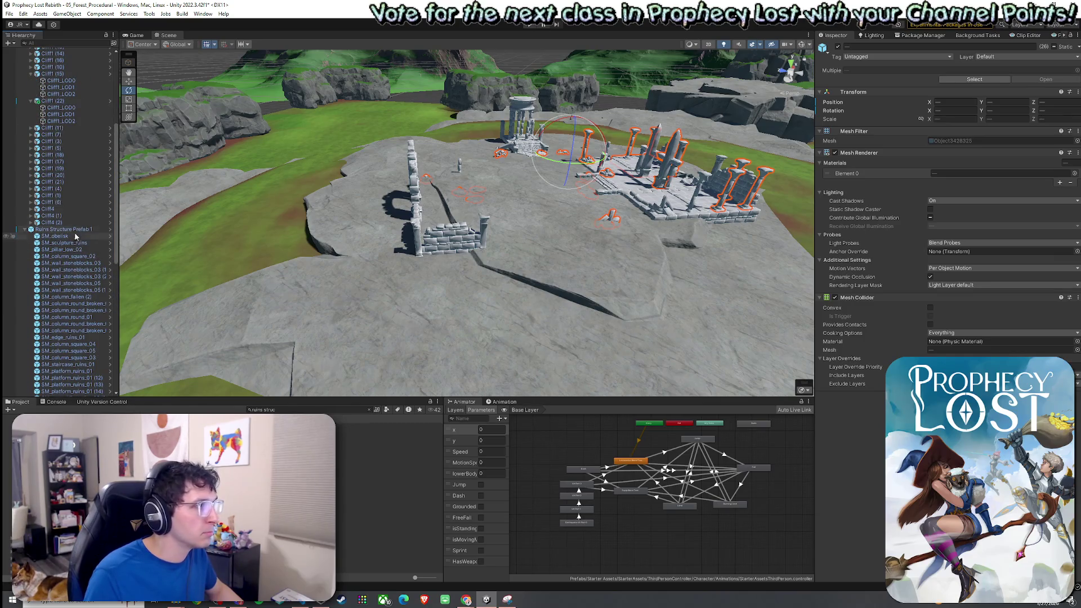
left_click(72, 238, "shift")
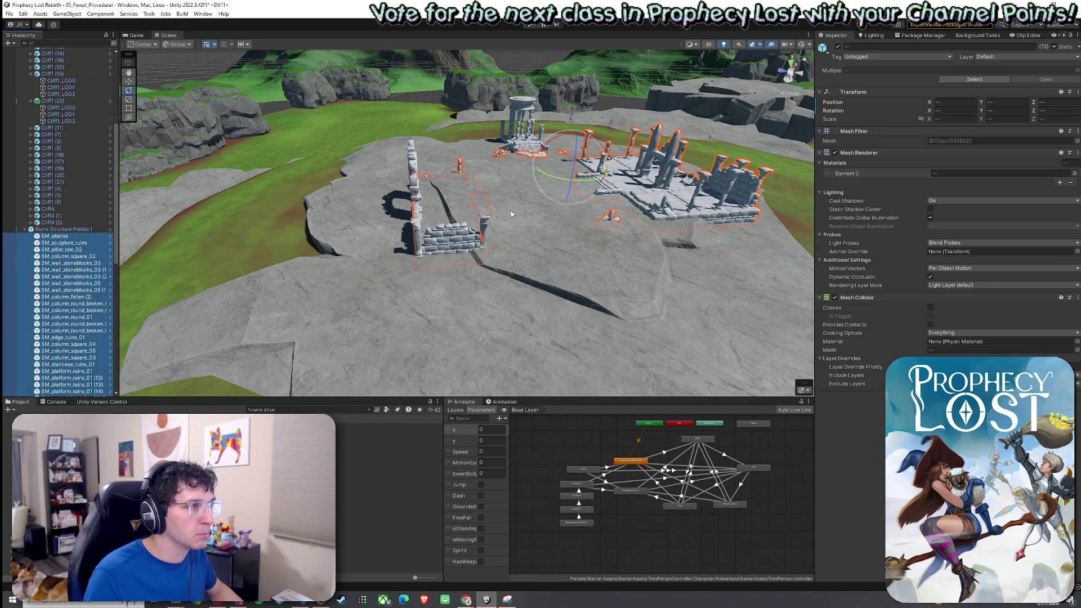
mouse_move(349, 290)
left_mouse_down()
mouse_move(361, 240)
mouse_move(260, 208)
mouse_move(374, 191)
mouse_move(407, 204)
mouse_move(382, 205)
mouse_move(398, 229)
mouse_move(244, 234)
mouse_move(394, 208)
mouse_move(468, 212)
mouse_move(353, 195)
mouse_move(330, 245)
left_mouse_up()
left_click(420, 221)
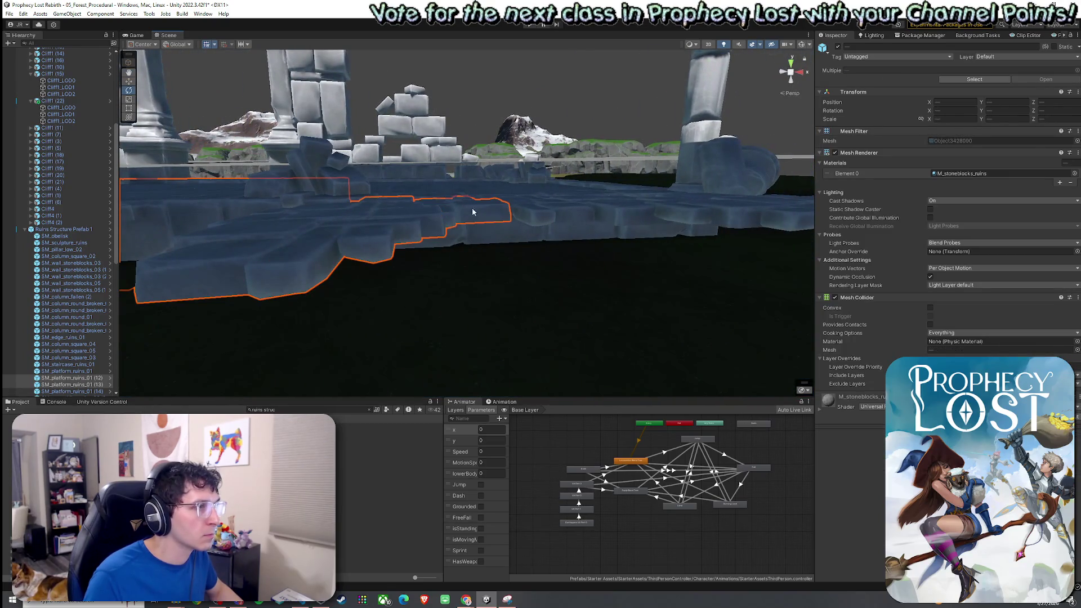
Select the ruined arch wall, its pillar and neighbouring pieces, and lift them slightly upward
mouse_move(639, 183)
left_mouse_down()
mouse_move(430, 191)
mouse_move(539, 213)
mouse_move(394, 189)
mouse_move(437, 205)
mouse_move(316, 208)
left_mouse_up()
mouse_move(376, 214)
left_mouse_down()
mouse_move(397, 212)
mouse_move(227, 207)
mouse_move(179, 250)
mouse_move(361, 177)
left_mouse_up()
left_click(360, 177, "ctrl")
key("f")
left_click(527, 180, "ctrl")
key("f")
left_click(530, 231, "ctrl")
mouse_move(530, 232)
left_mouse_down()
mouse_move(474, 251)
mouse_move(535, 211)
mouse_move(585, 196)
mouse_move(349, 248)
mouse_move(326, 265)
mouse_move(573, 135)
mouse_move(586, 108)
mouse_move(623, 141)
mouse_move(751, 199)
mouse_move(358, 189)
mouse_move(398, 143)
left_mouse_up()
left_click(499, 231, "ctrl")
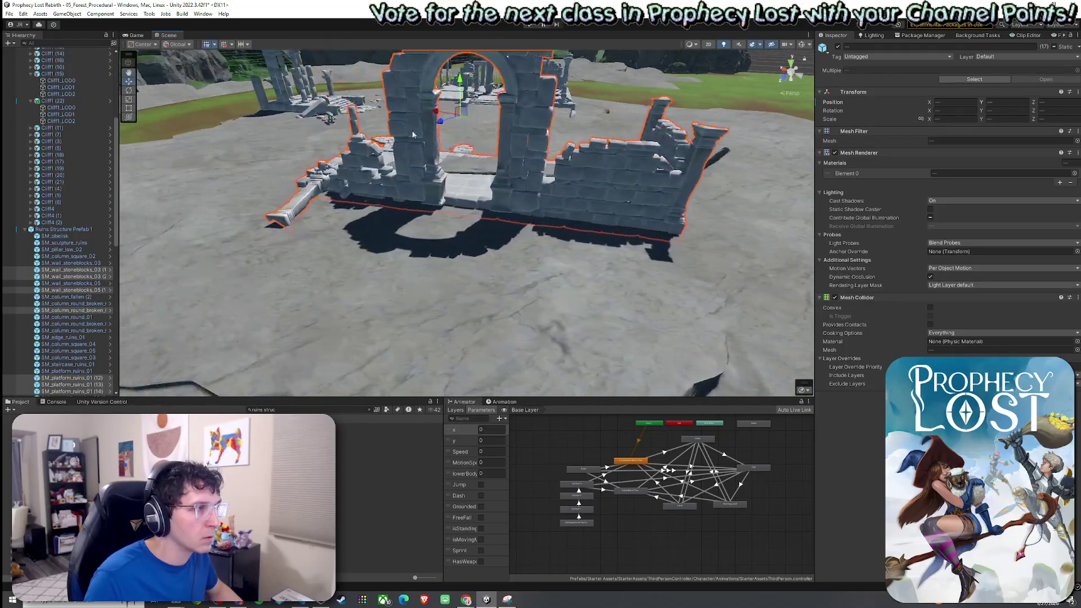
mouse_move(460, 97)
left_mouse_down()
mouse_move(461, 86)
mouse_move(186, 125)
mouse_move(379, 241)
mouse_move(369, 292)
mouse_move(445, 239)
mouse_move(439, 188)
mouse_move(302, 183)
mouse_move(397, 192)
mouse_move(410, 246)
left_mouse_up()
Select several ground tile groups beside the ruins
left_click(302, 181)
left_click(345, 178, "shift")
scroll(392, 178, "up", 3)
left_click(406, 210, "shift")
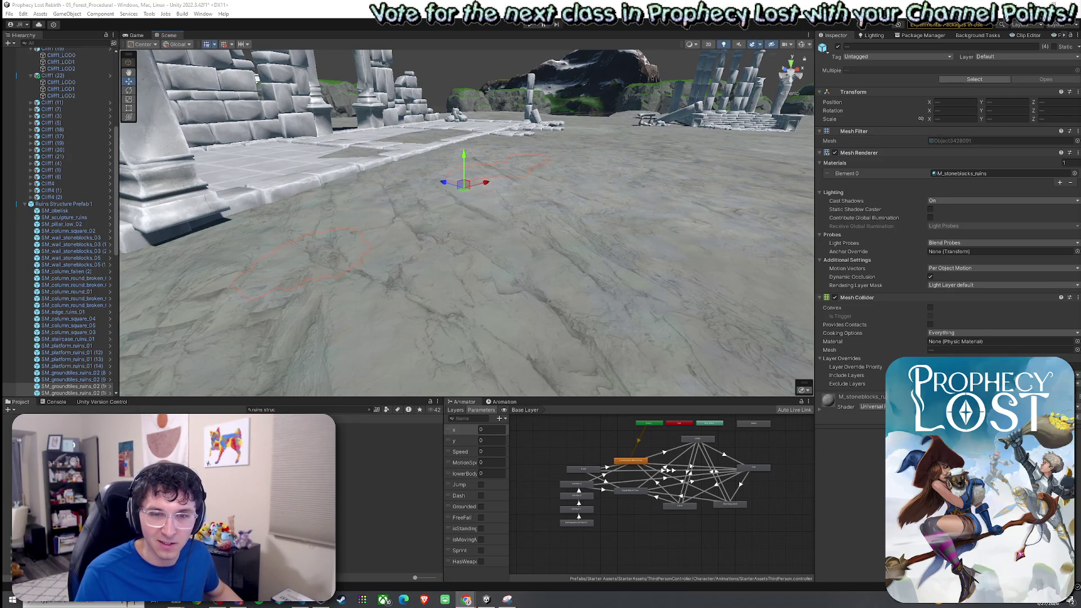
Select the SM_groundtiles_ruins_02 (17) tile group and lower it slightly into the ground
mouse_move(530, 236)
left_mouse_down()
mouse_move(432, 242)
mouse_move(484, 222)
mouse_move(444, 215)
left_mouse_up()
left_click(488, 219)
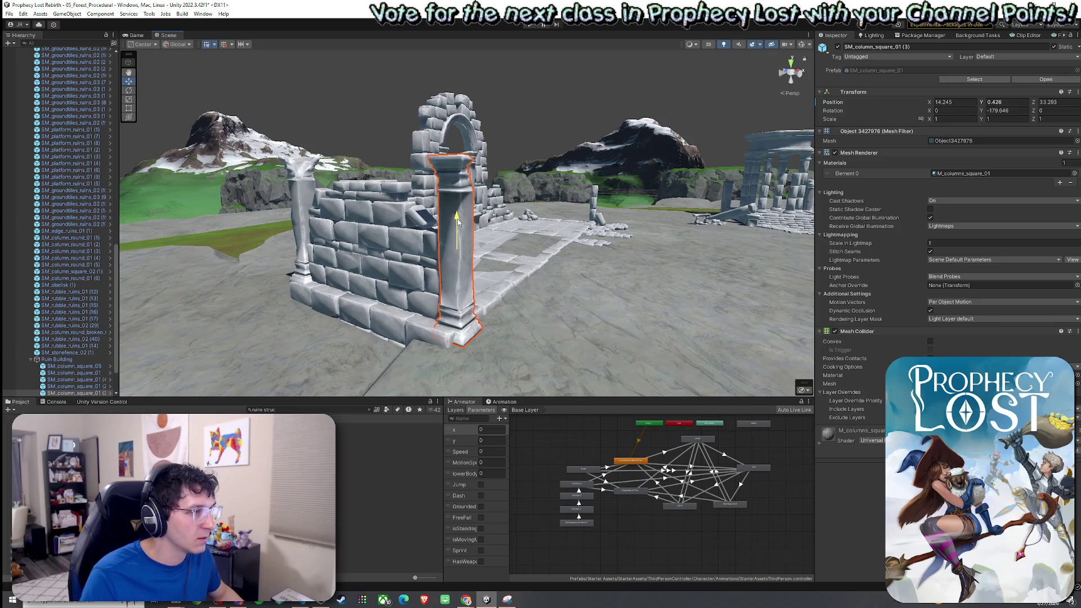
left_click(561, 235)
mouse_move(562, 235)
left_mouse_down()
mouse_move(485, 267)
mouse_move(385, 274)
left_mouse_up()
left_click(385, 275)
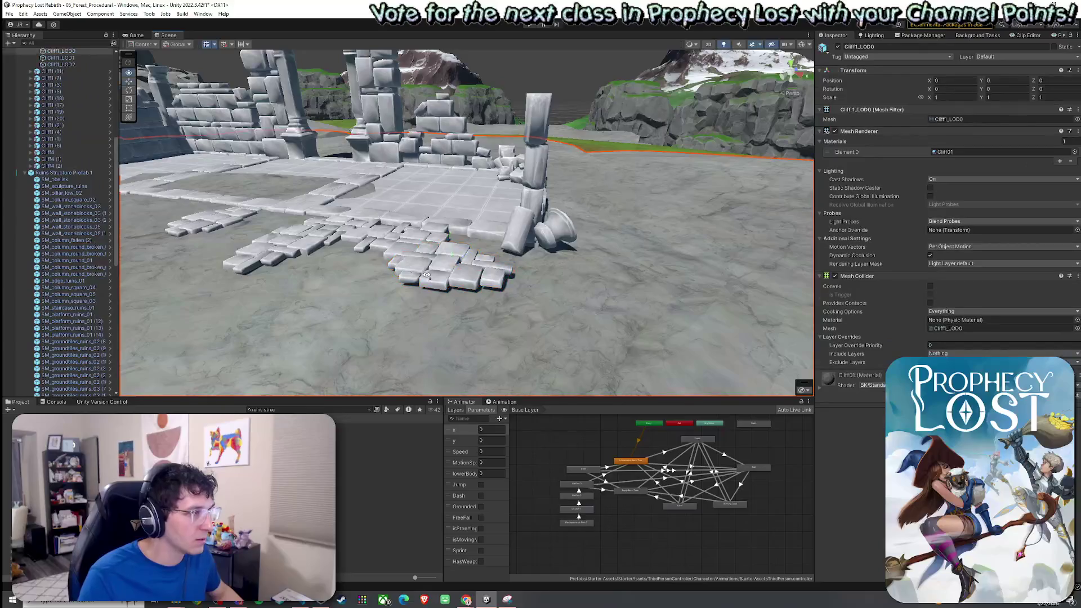
scroll(428, 275, "up", 3)
scroll(466, 271, "up", 1)
left_click(499, 275)
scroll(499, 275, "up", 2)
left_click(361, 252, "ctrl")
left_click_drag(361, 253, 460, 233)
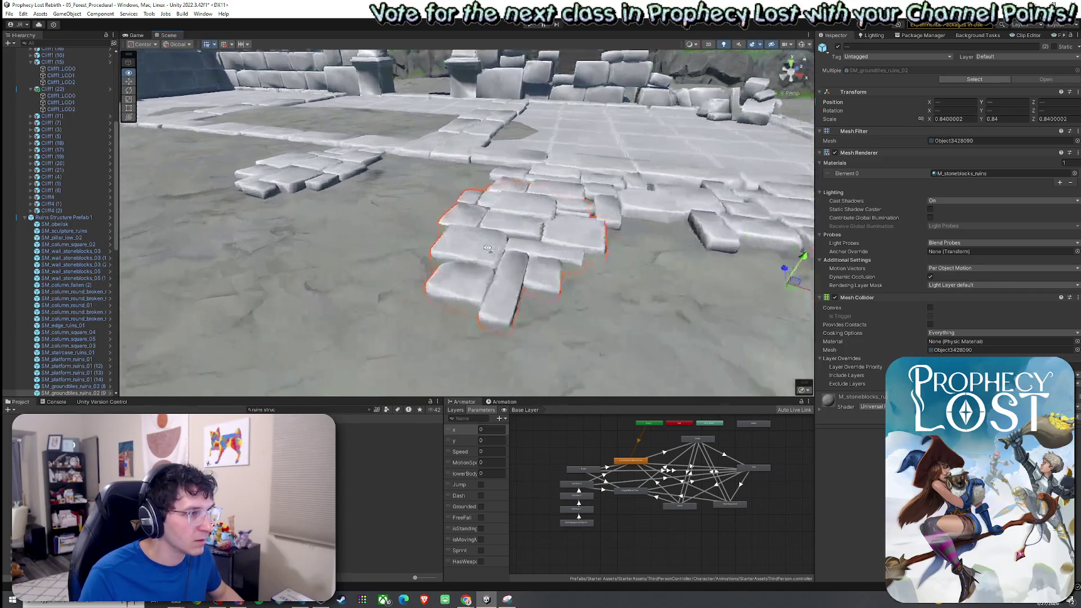
left_click(408, 224)
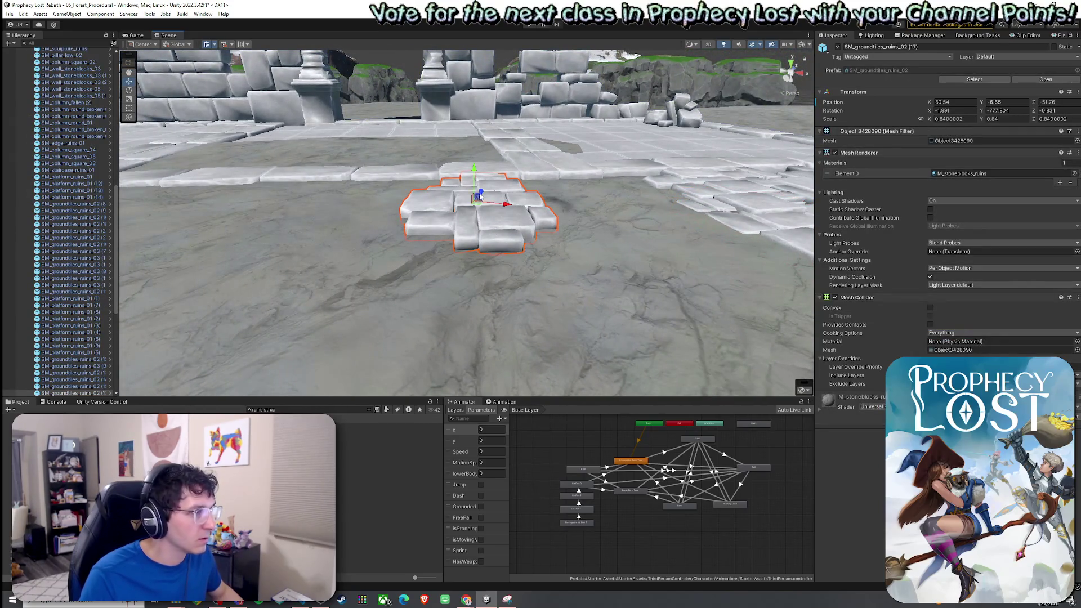
left_click_drag(475, 176, 338, 215)
Sink the broken round column SM_column_round_broken_01 (1) down to Y -6.849
left_click(337, 216)
key("f")
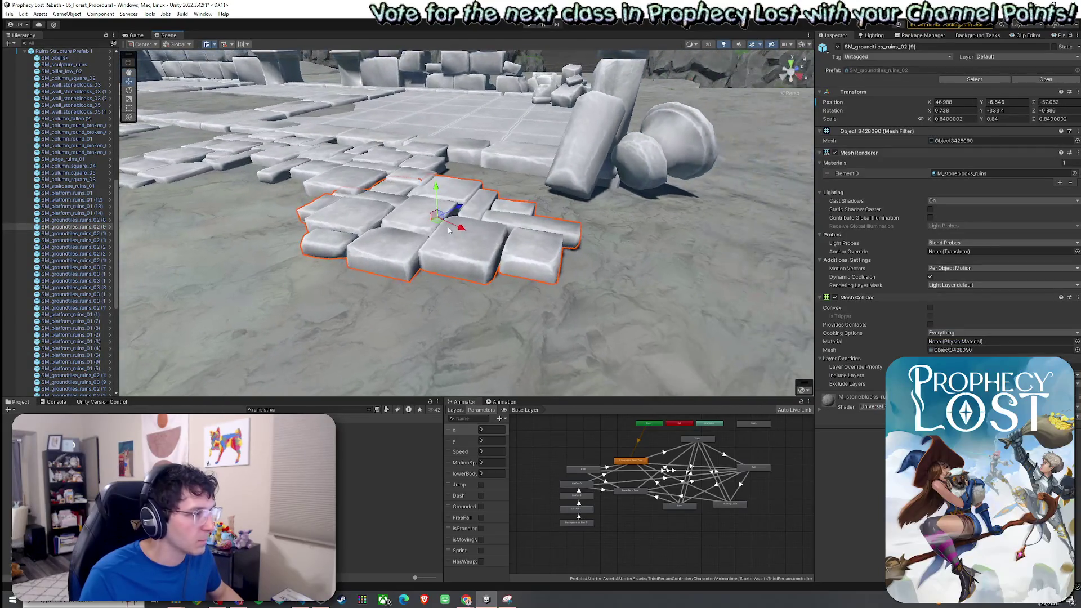
left_click_drag(437, 204, 396, 207)
left_click(396, 207)
left_click(396, 207)
key("f")
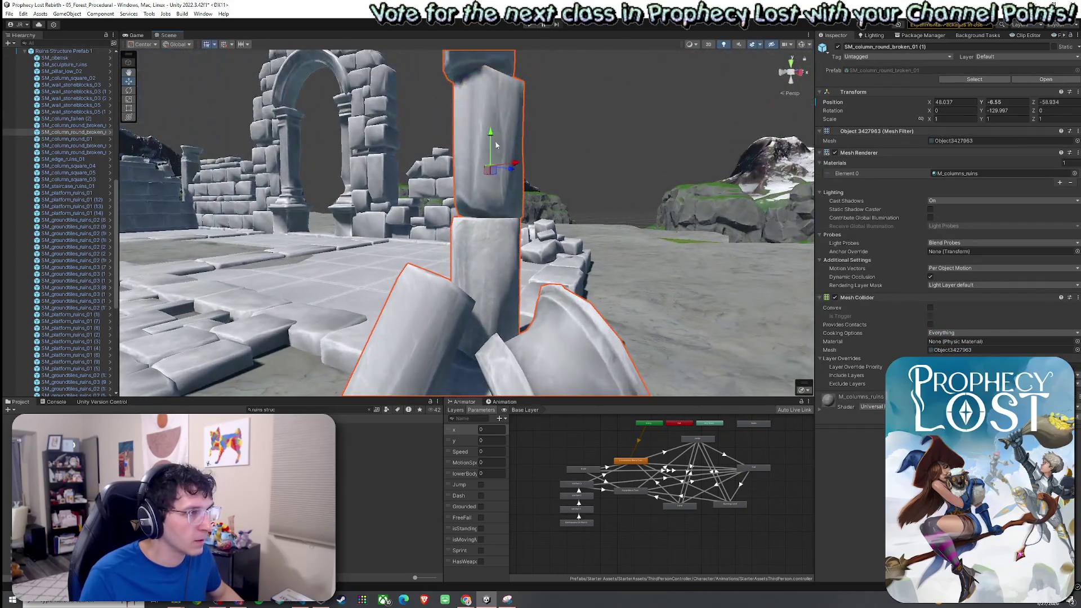
mouse_move(490, 147)
left_mouse_down()
mouse_move(440, 159)
mouse_move(483, 199)
left_mouse_up()
Select the cliff ground piece and bring the whole ruins into an overhead view
scroll(439, 160, "down", 5)
left_click(482, 199)
scroll(483, 199, "up", 5)
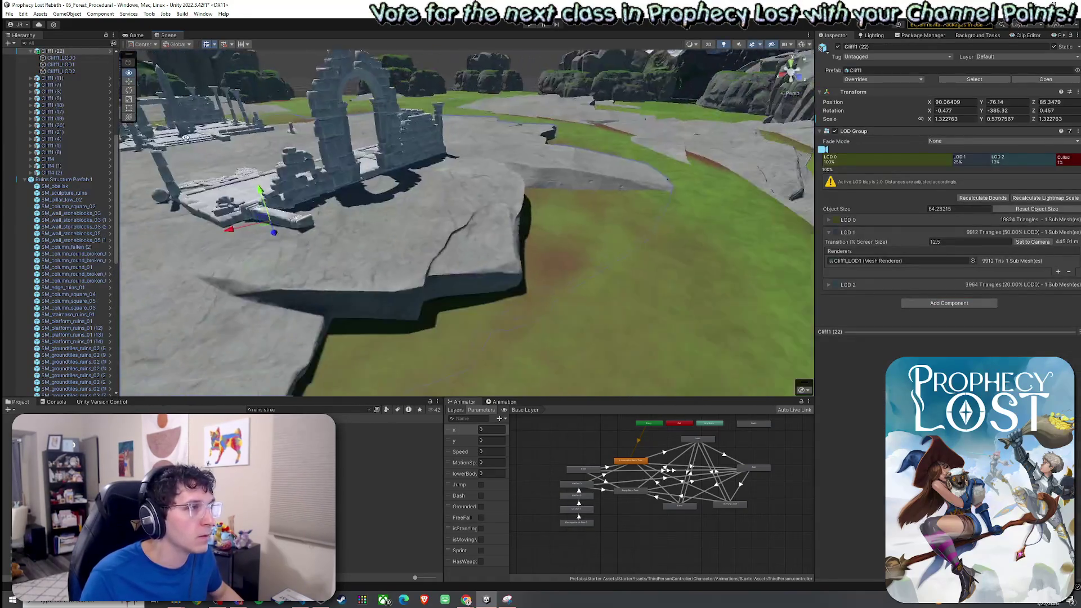
mouse_move(185, 137)
left_mouse_down()
mouse_move(693, 181)
mouse_move(749, 214)
left_mouse_up()
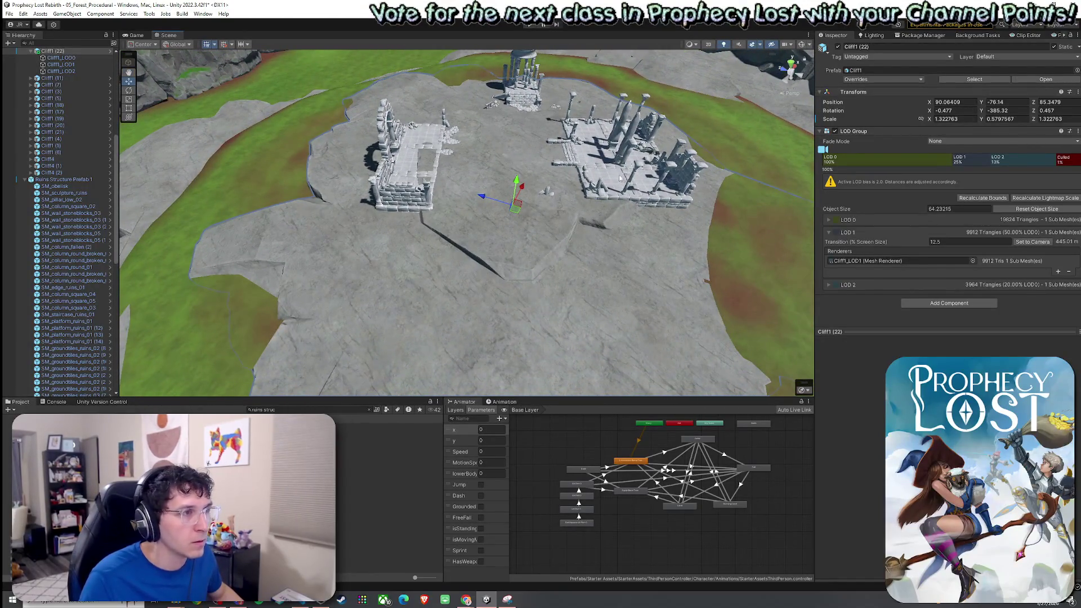
left_click(782, 246)
left_click_drag(783, 246, 683, 227)
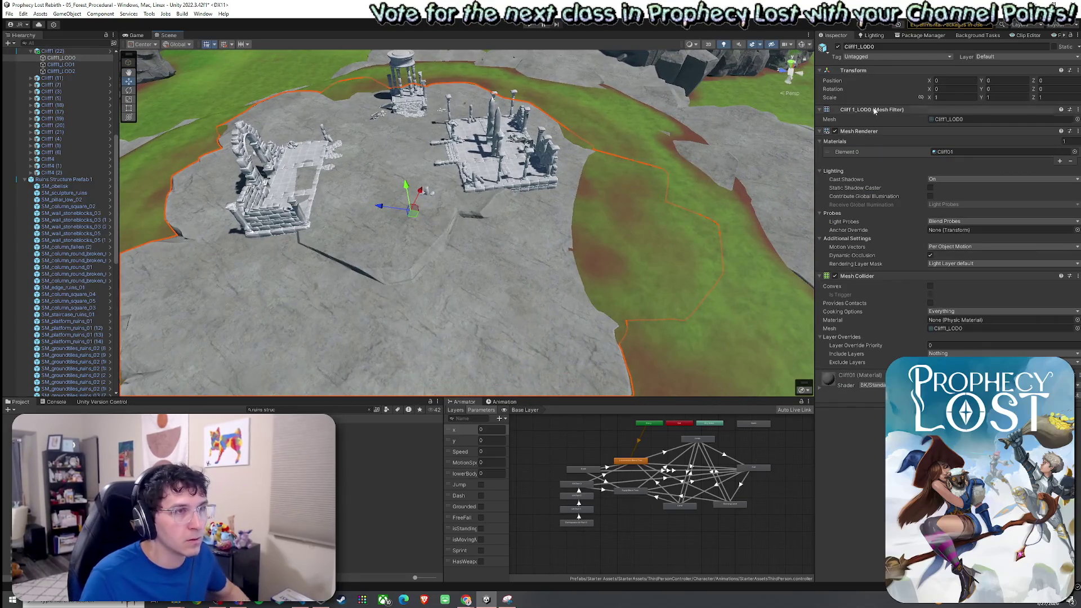
left_click(717, 192)
left_click(9, 13)
left_click(9, 13)
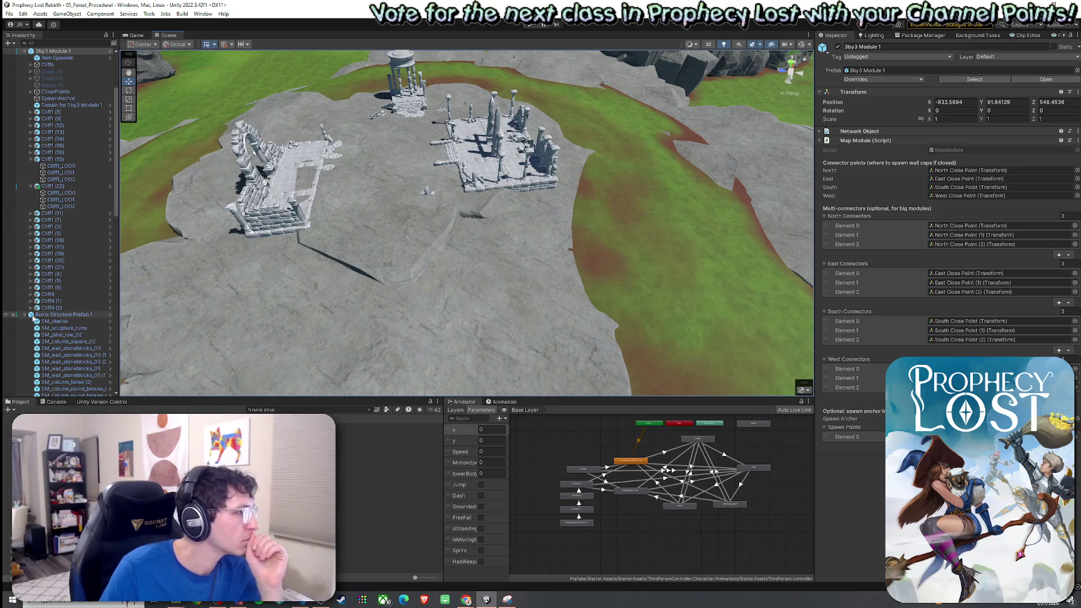
scroll(25, 318, "up", 5)
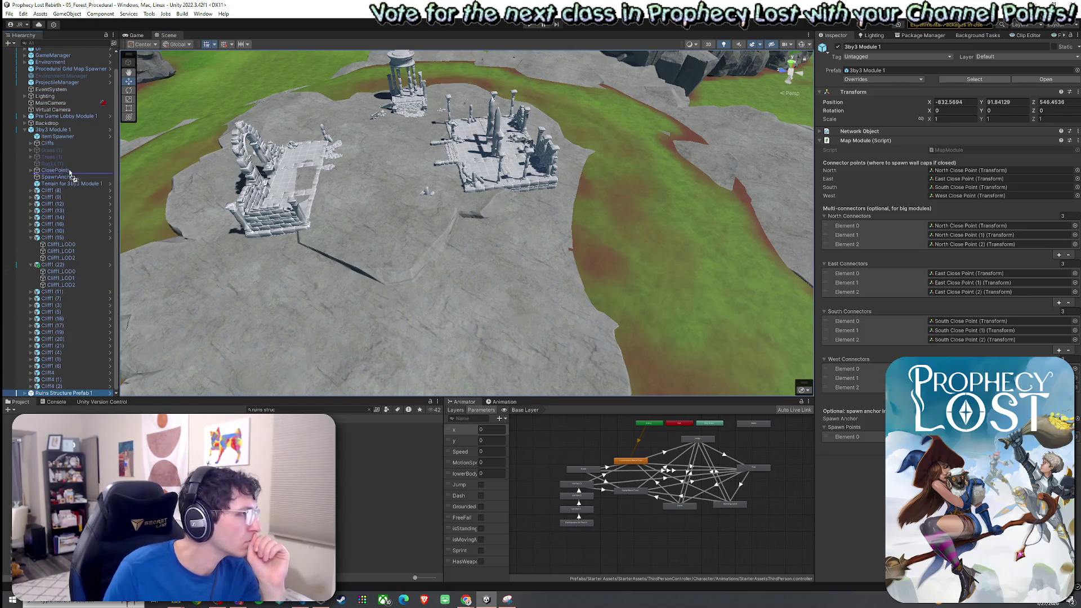
left_click(24, 130)
left_click(25, 146)
left_click(33, 146)
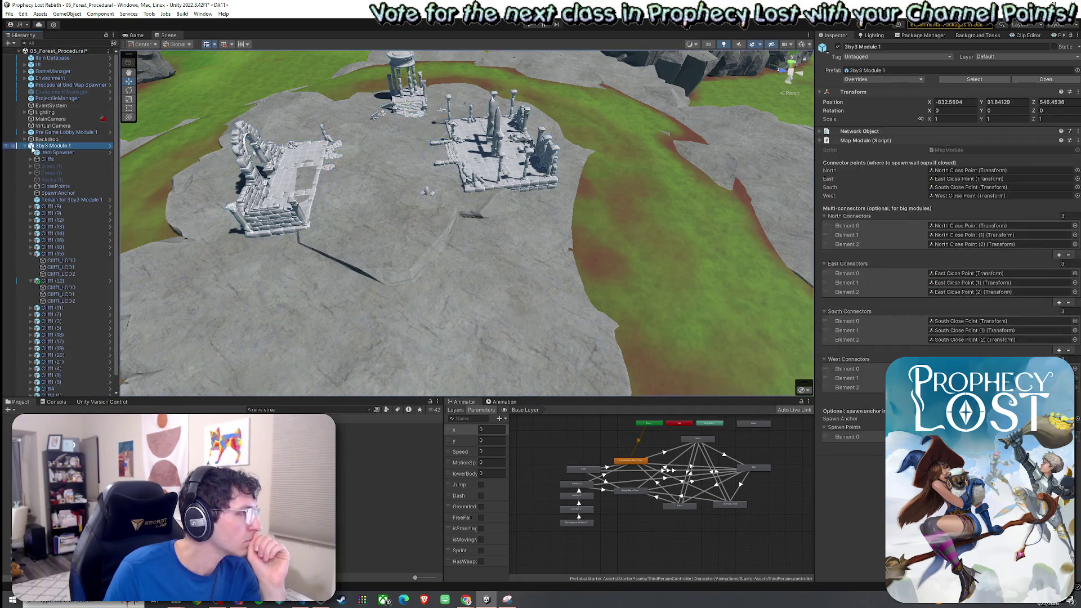
left_click(882, 79)
left_click(942, 161)
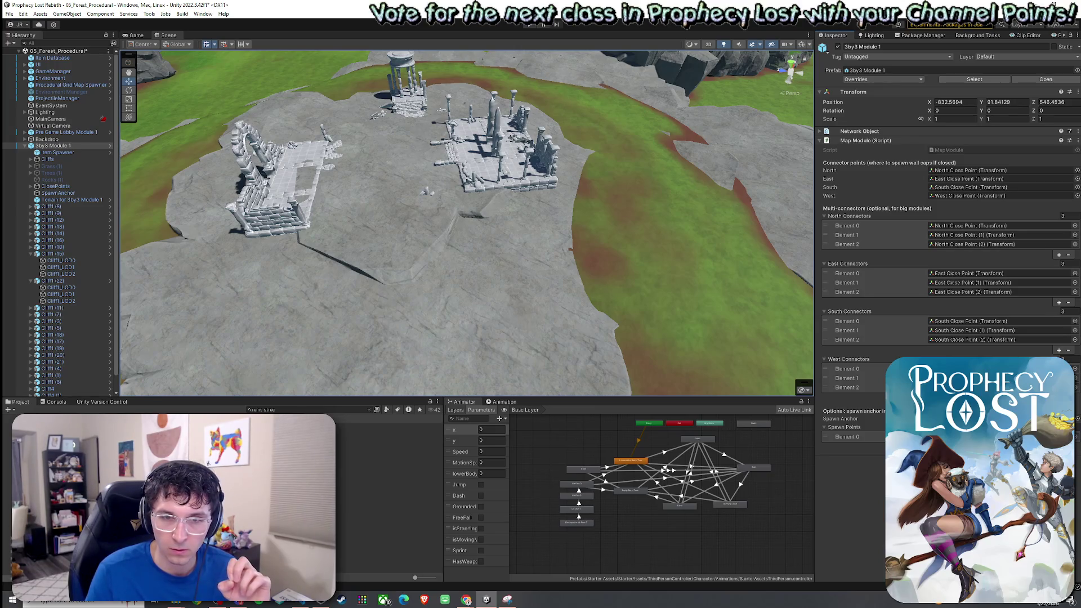
key("alt+Tab")
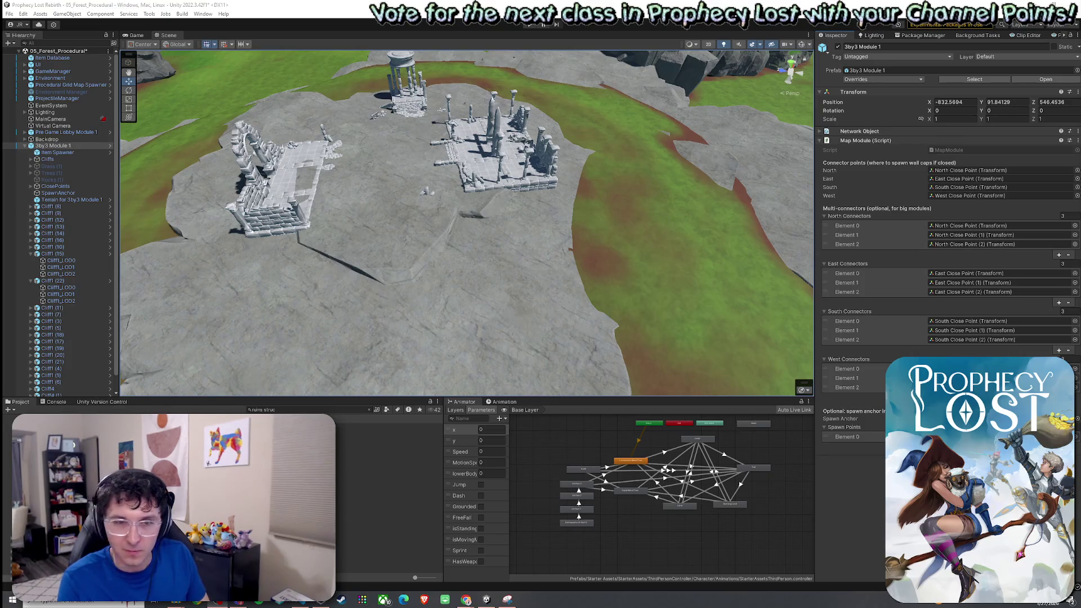
Save the forest procedural scene with File > Save
left_click(9, 19)
left_click(9, 15)
left_click(25, 55)
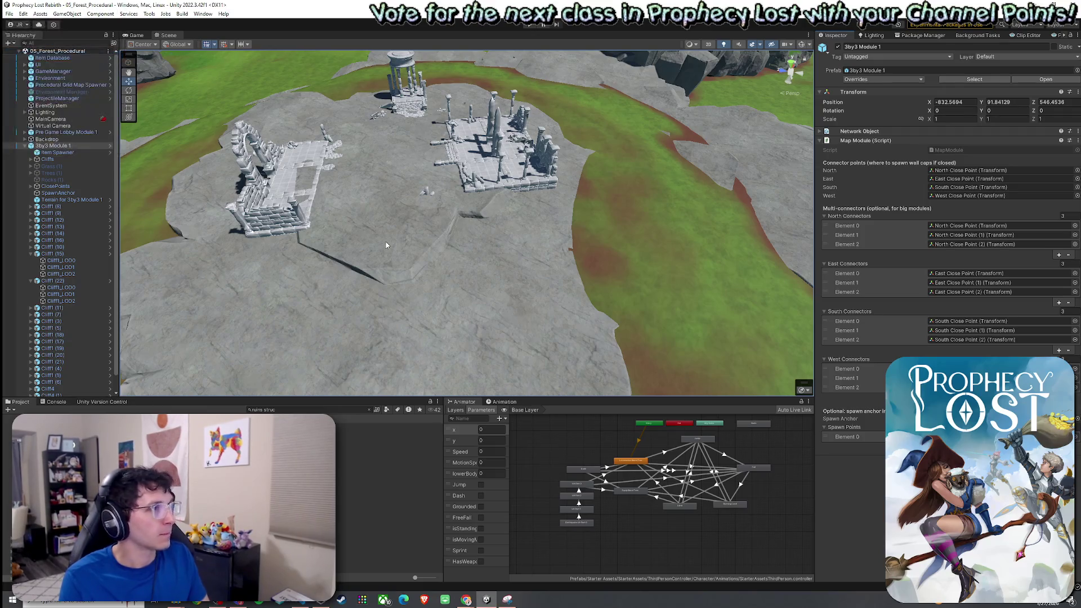
Set Terrain for 3by3 Module 1 to Raise or Lower Terrain with brush size 2, opacity 4.1
left_click(68, 199)
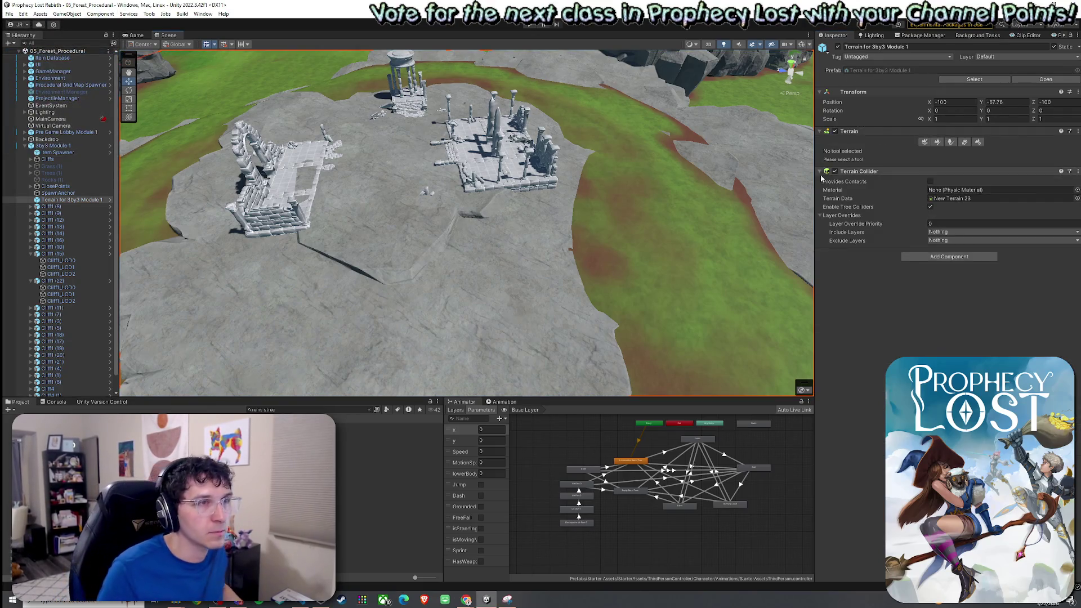
left_click(937, 142)
left_click(867, 151)
left_click(862, 188)
left_click(862, 151)
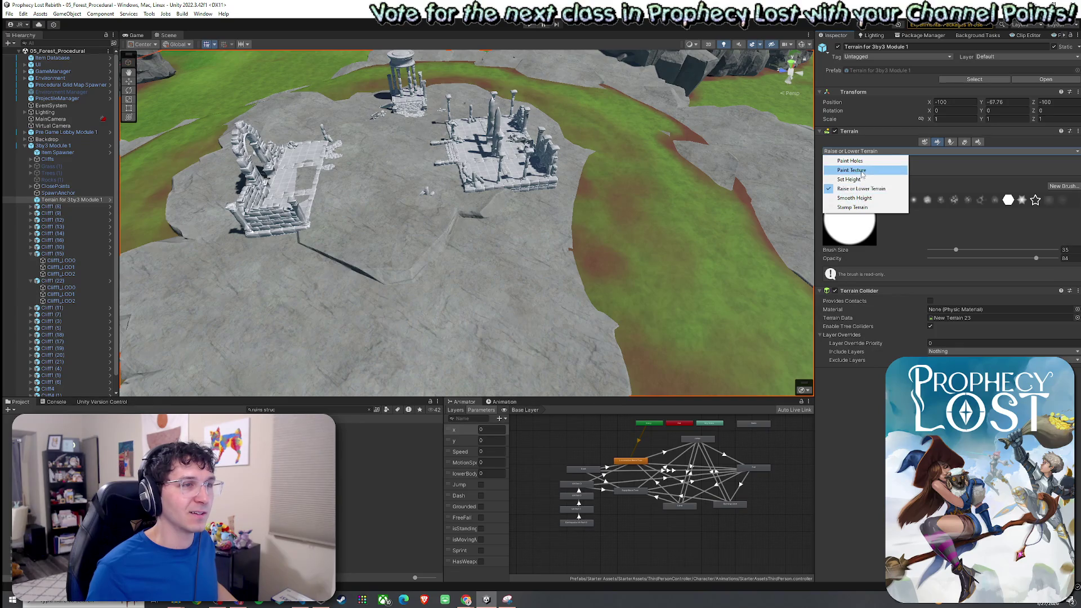
left_click(862, 191)
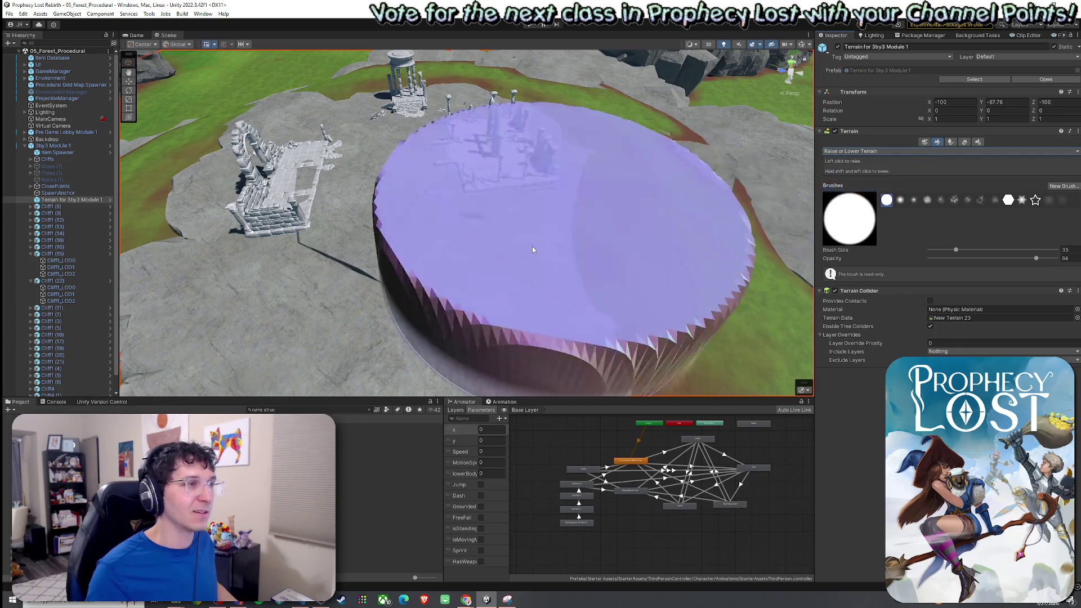
left_click(935, 249)
left_click(935, 258)
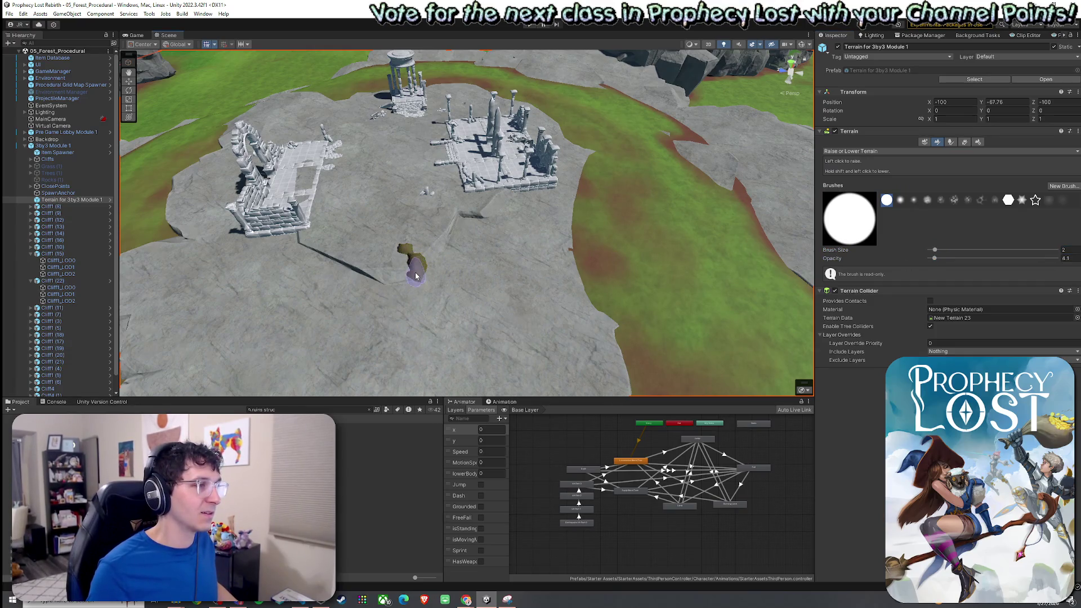
left_click(938, 151)
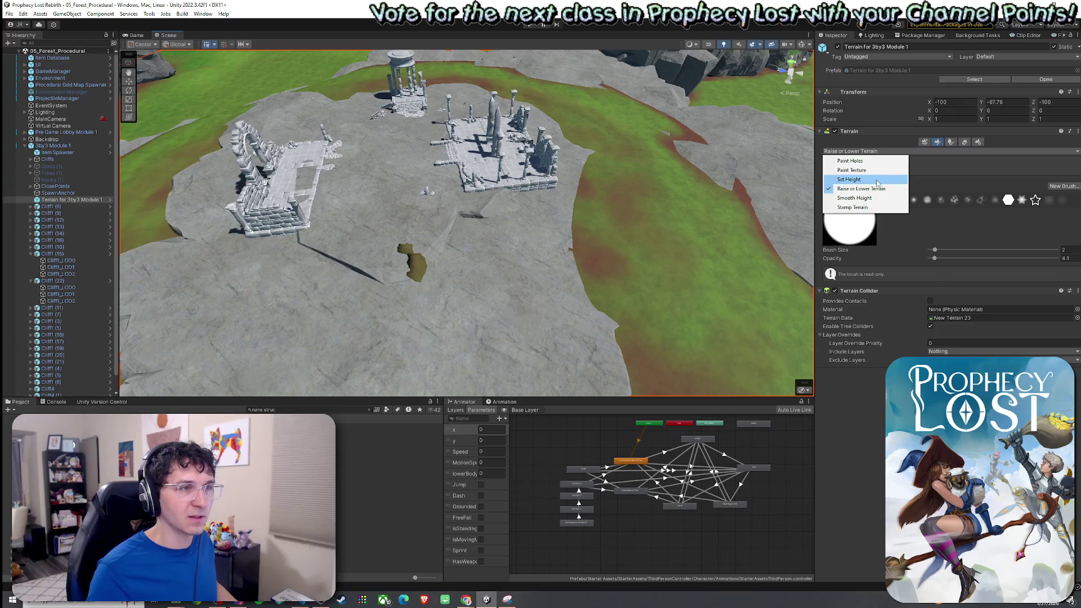
Sample a height with Set Height and flatten the ground between the ruins to 33.98813
left_click(876, 180)
left_click(417, 265, "shift")
left_click_drag(417, 264, 394, 228)
scroll(387, 218, "up", 10)
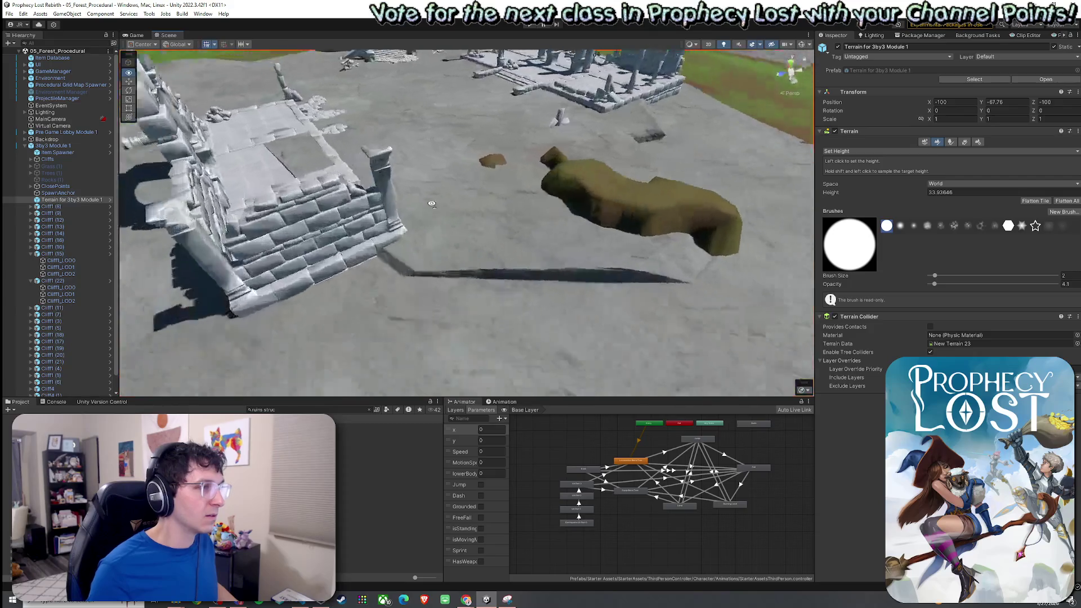
mouse_move(551, 185)
left_mouse_down()
mouse_move(553, 159)
mouse_move(486, 144)
mouse_move(485, 200)
left_mouse_up()
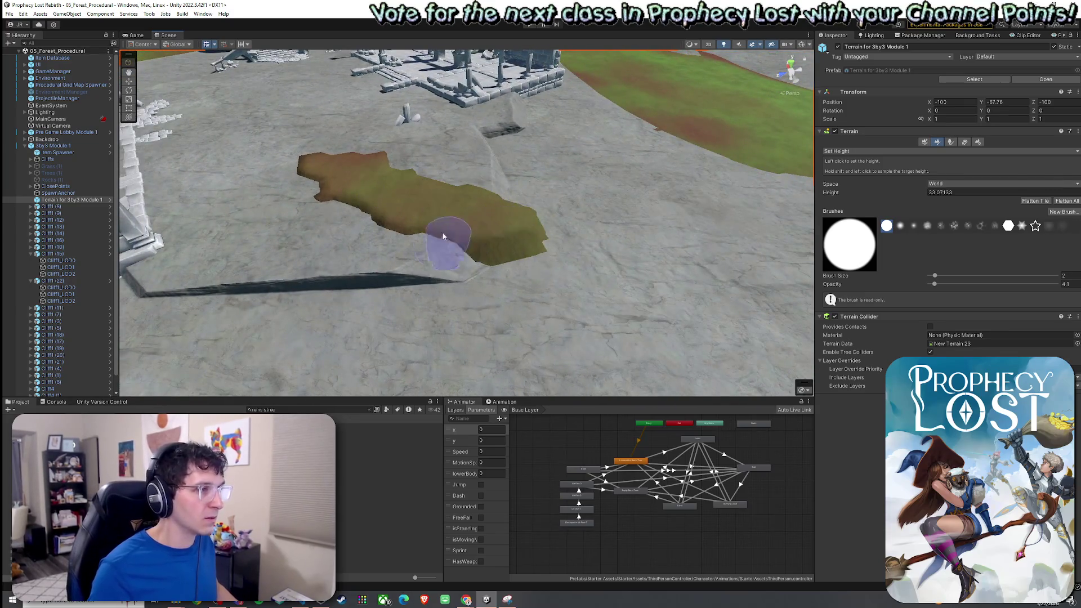
scroll(455, 237, "up", 3)
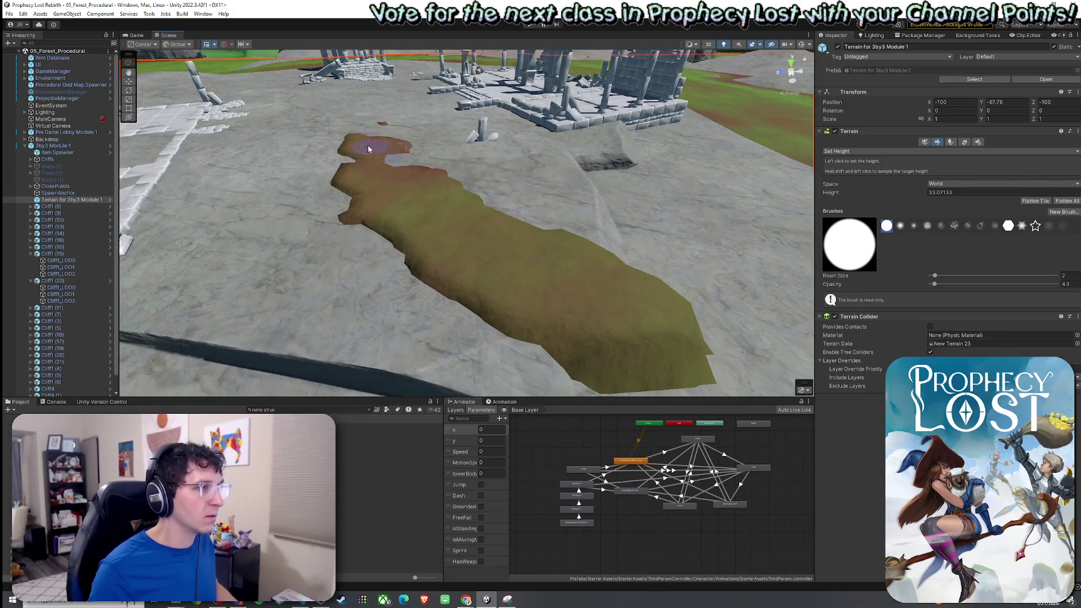
mouse_move(293, 135)
left_mouse_down()
mouse_move(415, 162)
mouse_move(368, 149)
mouse_move(487, 225)
left_mouse_up()
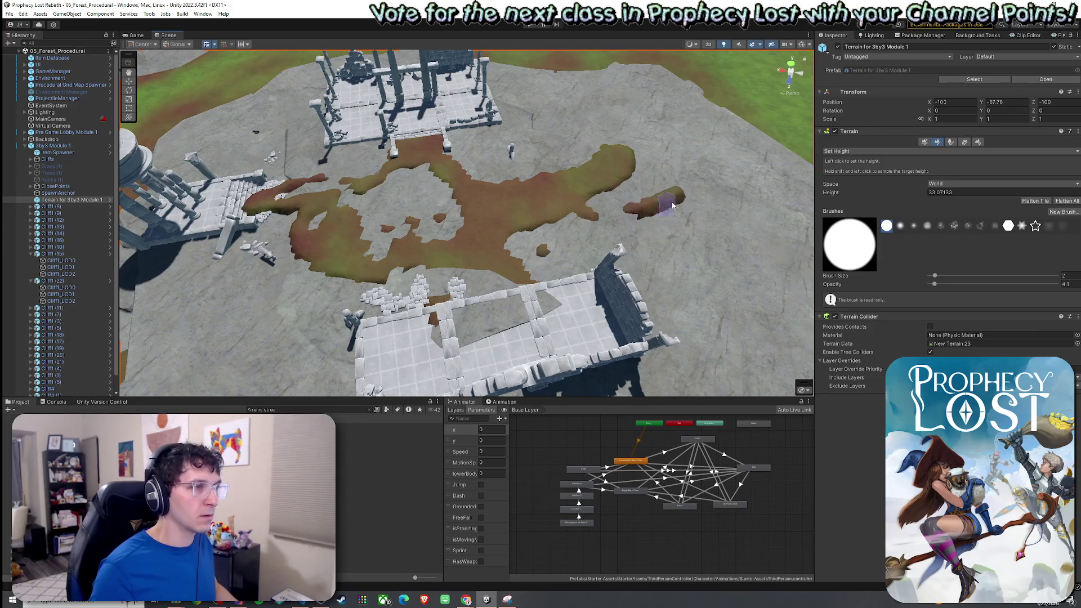
left_click_drag(665, 207, 623, 195)
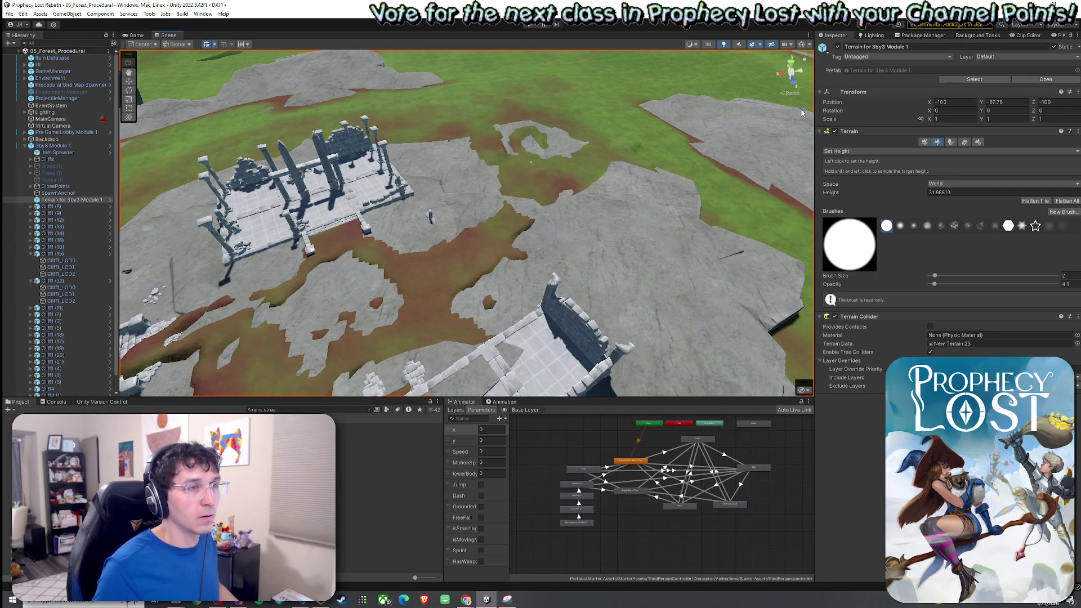
left_click(877, 152)
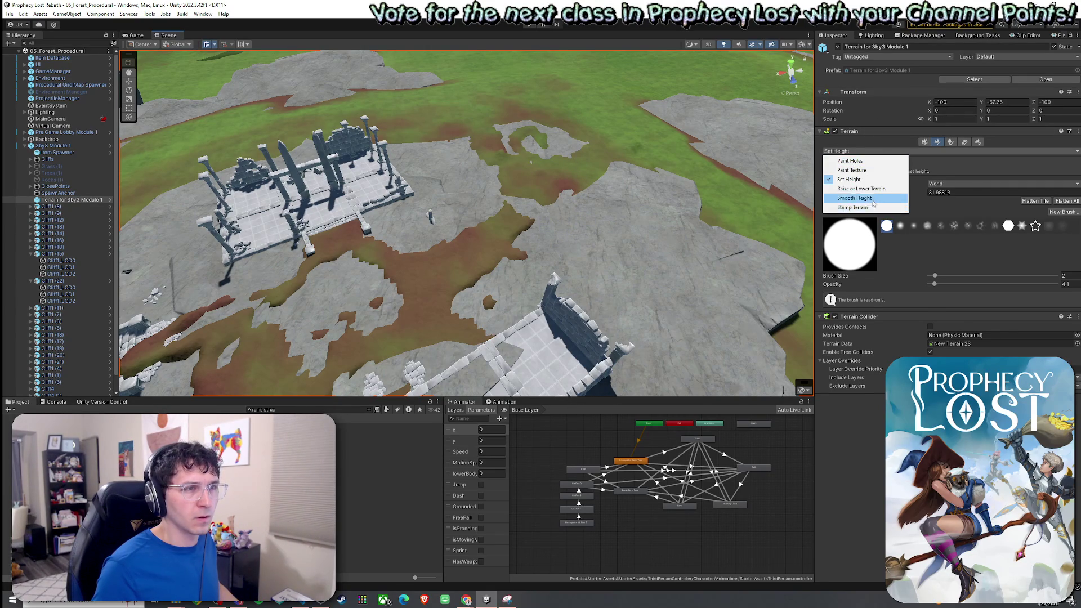
Smooth the leveled edges with Smooth Height at opacity 7.1, then return to Set Height
left_click(878, 201)
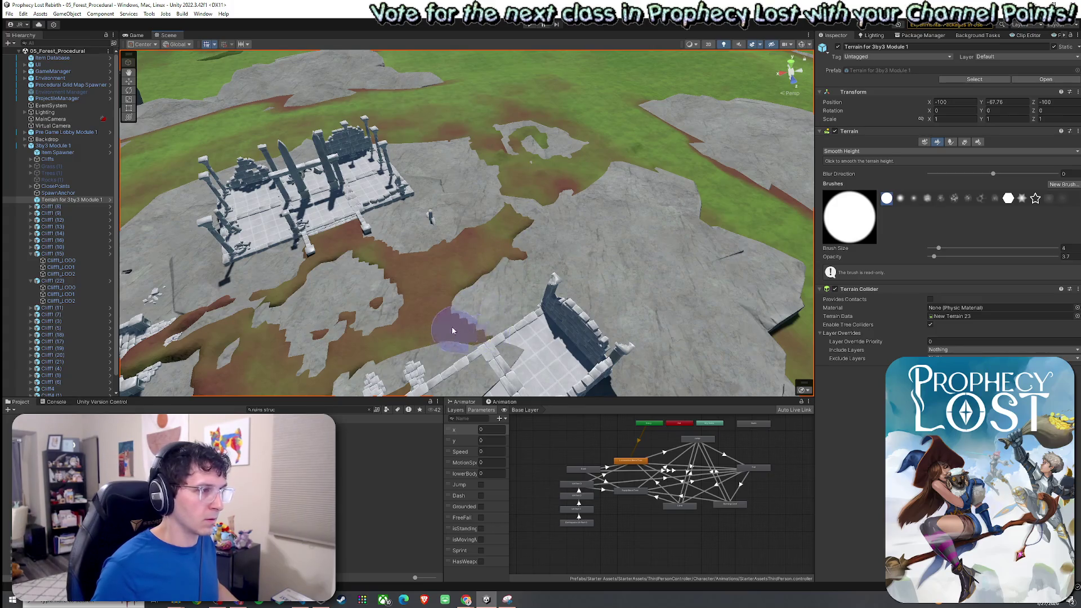
left_click_drag(938, 260, 939, 261)
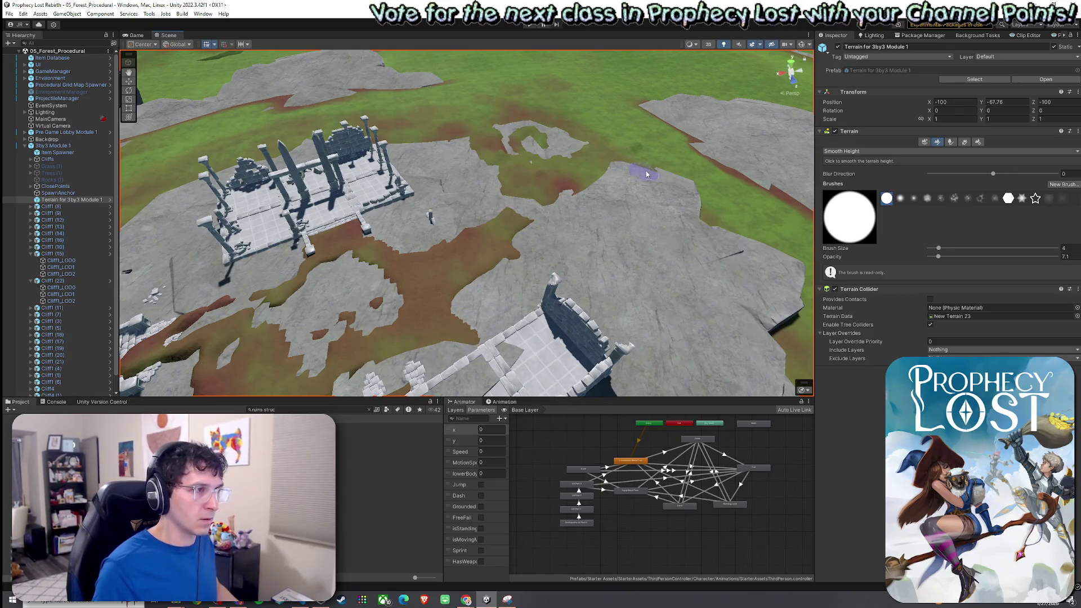
mouse_move(277, 309)
left_mouse_down()
mouse_move(267, 261)
mouse_move(314, 302)
mouse_move(362, 302)
mouse_move(398, 349)
mouse_move(326, 311)
left_mouse_up()
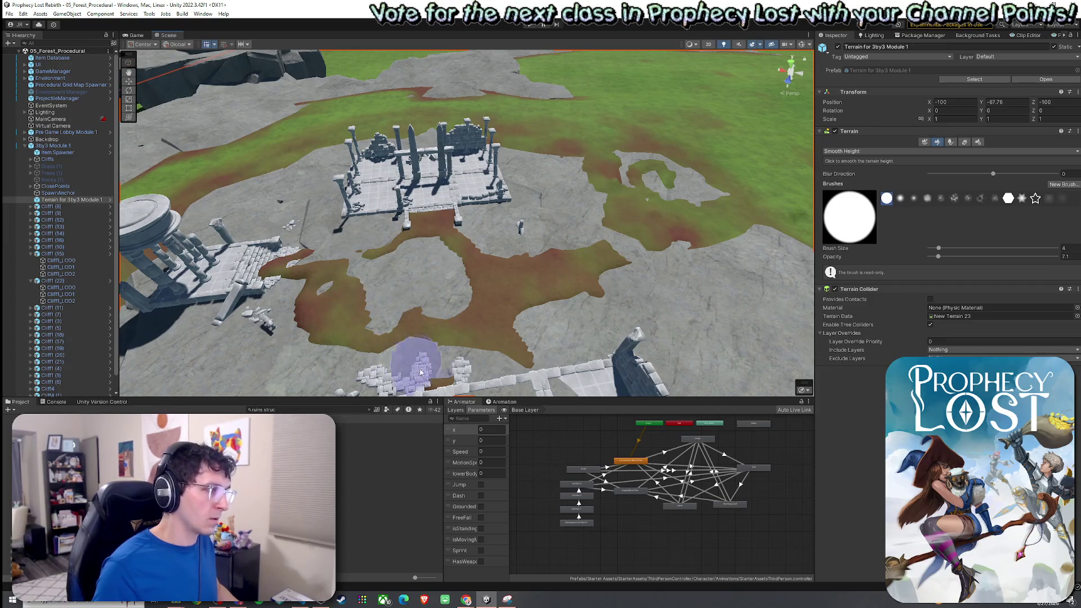
mouse_move(471, 366)
left_mouse_down()
mouse_move(465, 411)
mouse_move(783, 336)
mouse_move(731, 320)
left_mouse_up()
left_click(864, 152)
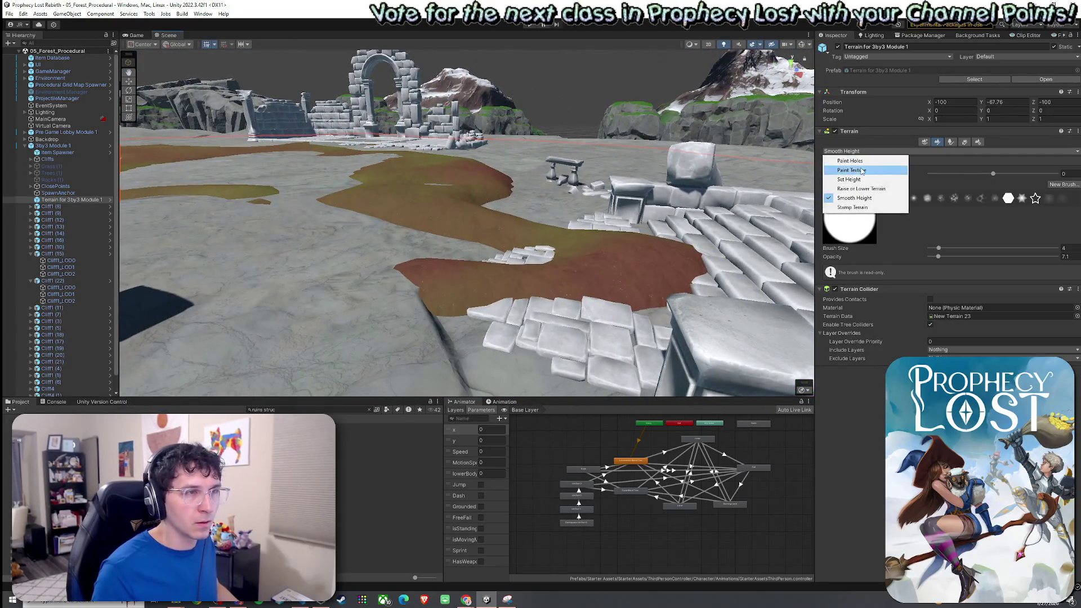
left_click(848, 179)
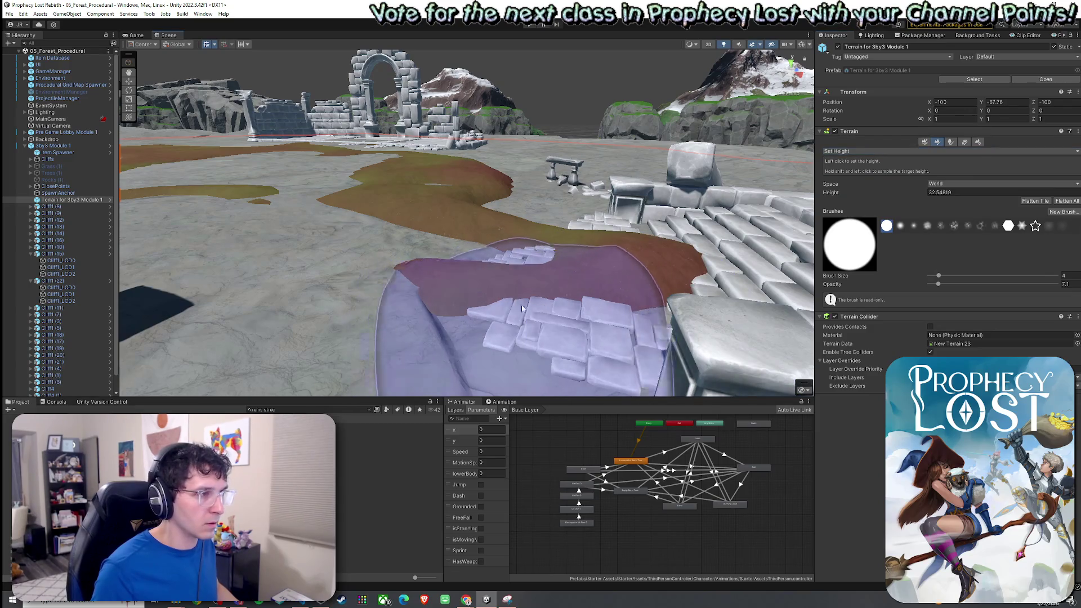
Flatten the ground around the stone stairs and a strip beside the ruins
left_click_drag(497, 255, 513, 251)
scroll(563, 259, "down", 5)
scroll(689, 285, "up", 5)
scroll(689, 286, "up", 5)
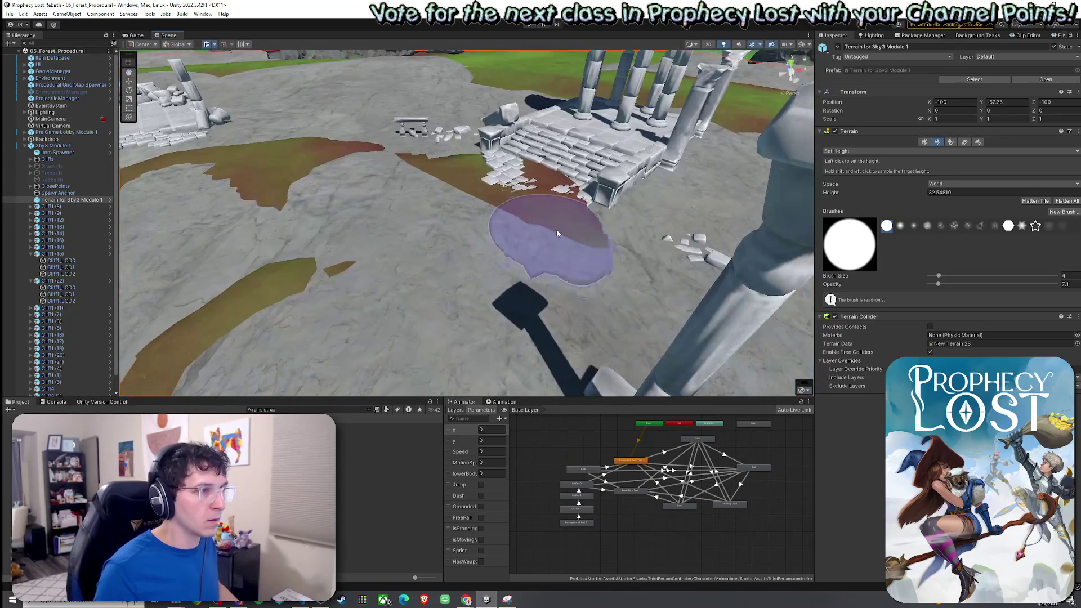
mouse_move(586, 223)
left_mouse_down()
mouse_move(491, 151)
mouse_move(507, 169)
mouse_move(616, 204)
mouse_move(496, 193)
mouse_move(700, 193)
left_mouse_up()
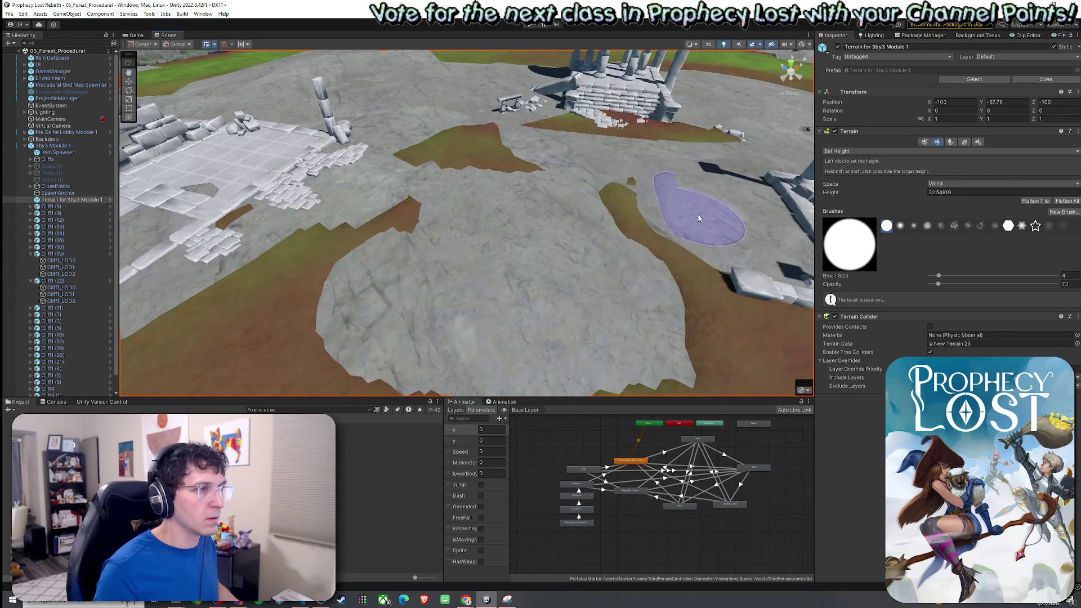
mouse_move(638, 246)
left_mouse_down()
mouse_move(580, 205)
mouse_move(416, 205)
mouse_move(411, 180)
mouse_move(351, 265)
mouse_move(324, 260)
mouse_move(408, 185)
mouse_move(481, 197)
mouse_move(565, 250)
mouse_move(670, 262)
mouse_move(555, 228)
mouse_move(622, 261)
mouse_move(544, 240)
mouse_move(433, 244)
left_mouse_up()
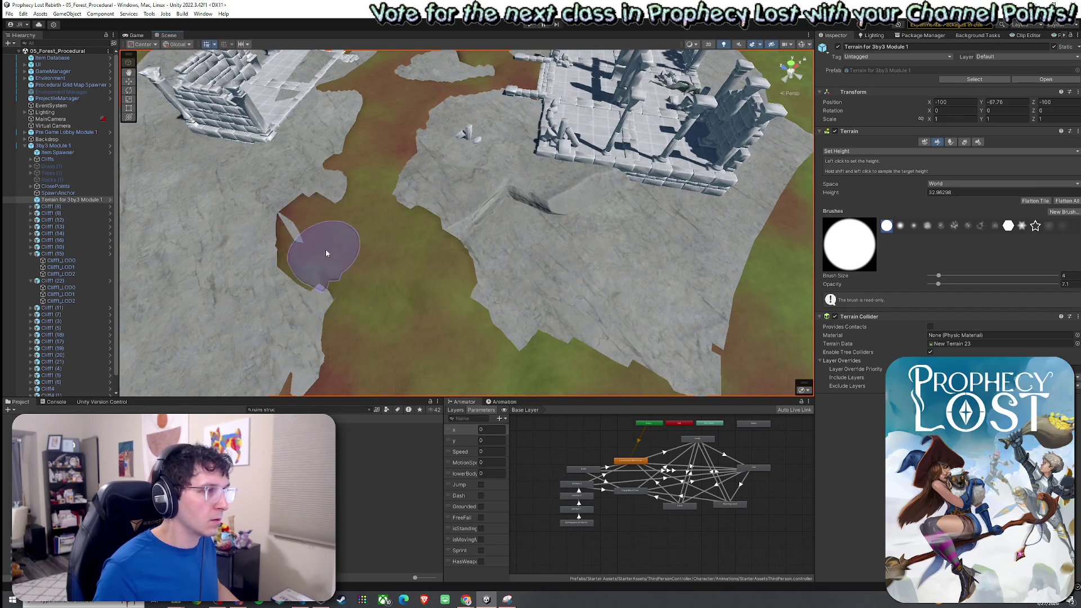
Sample new heights, ending at 33.07232, and level more ground including the grey rock on the left
left_click(392, 258, "shift")
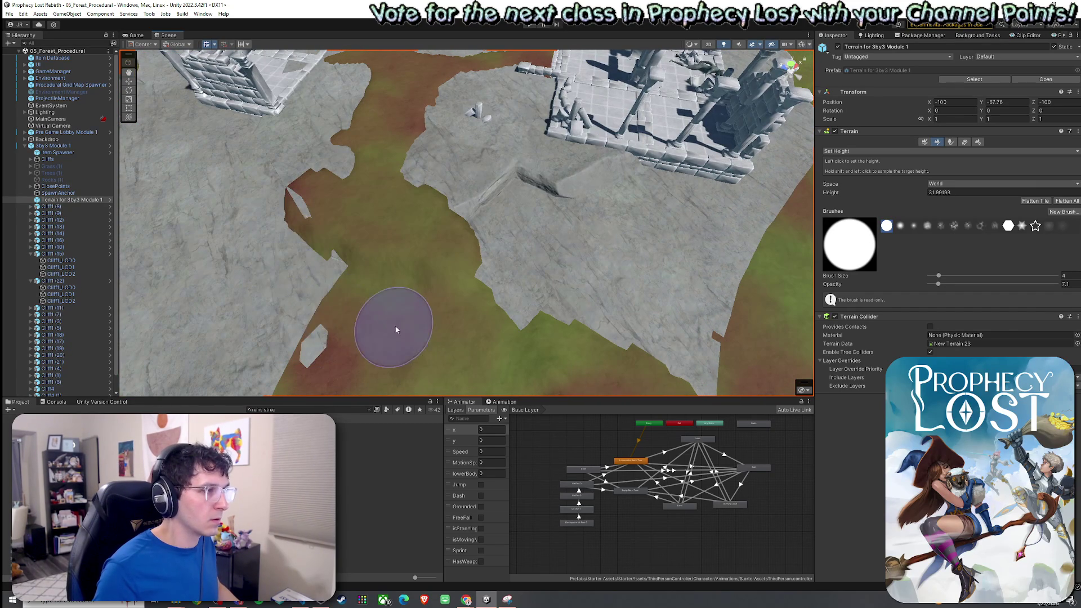
left_click(409, 363, "shift")
mouse_move(409, 363)
left_mouse_down()
mouse_move(270, 285)
mouse_move(283, 246)
left_mouse_up()
left_click(515, 269, "shift")
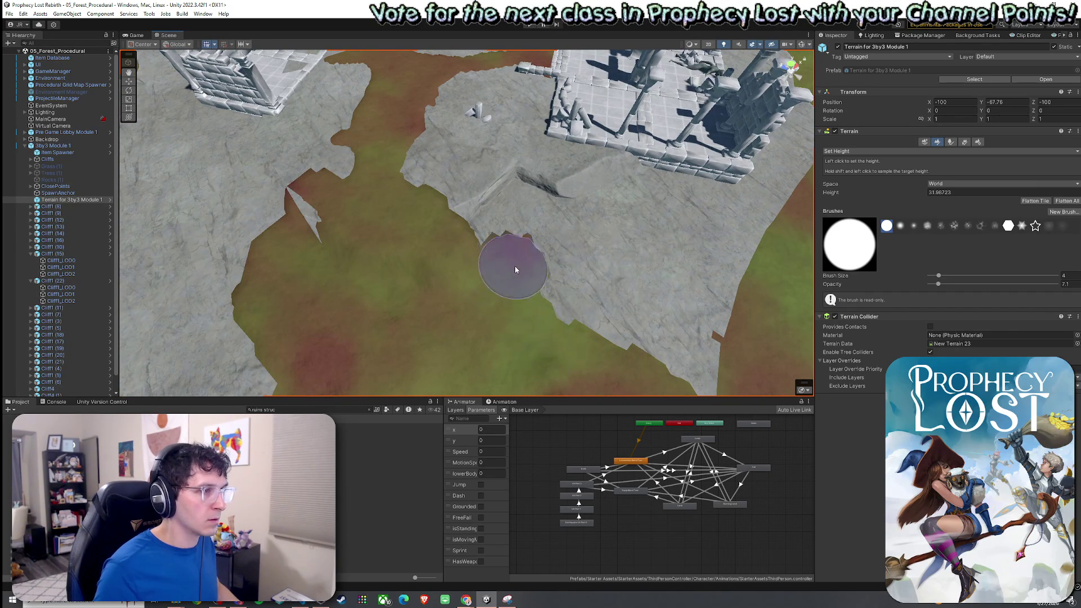
mouse_move(458, 290)
left_mouse_down()
mouse_move(444, 270)
mouse_move(508, 235)
left_mouse_up()
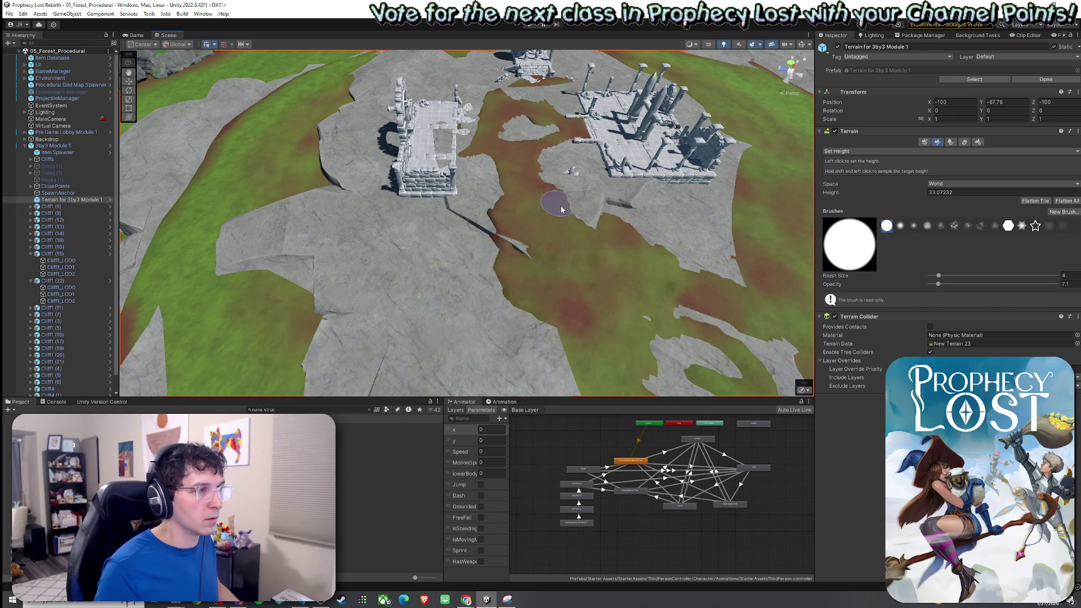
scroll(581, 243, "down", 10)
mouse_move(581, 242)
left_mouse_down()
mouse_move(767, 226)
mouse_move(467, 126)
left_mouse_up()
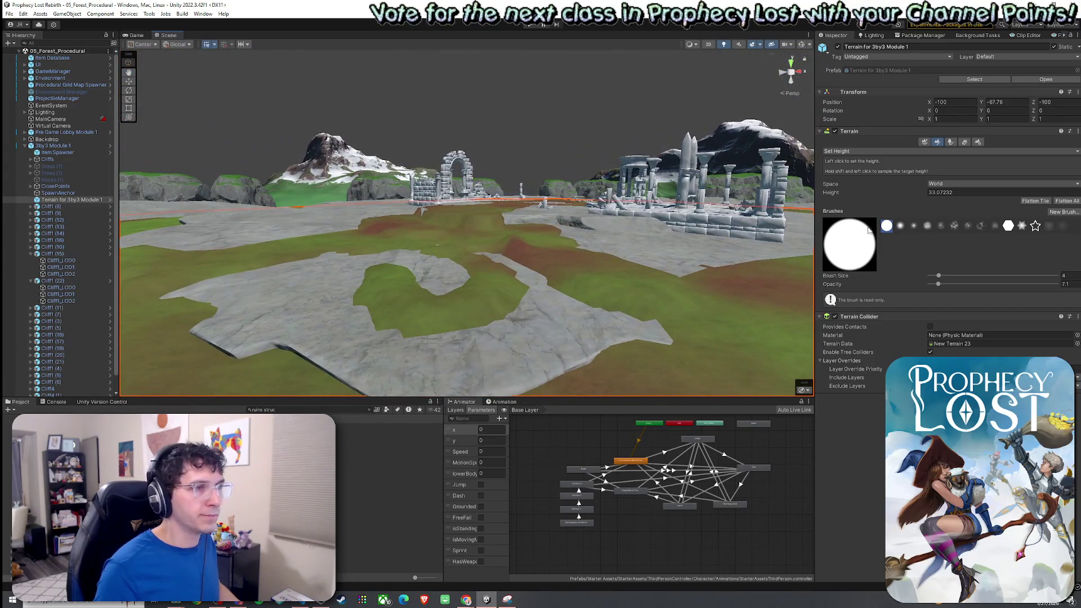
left_click(878, 151)
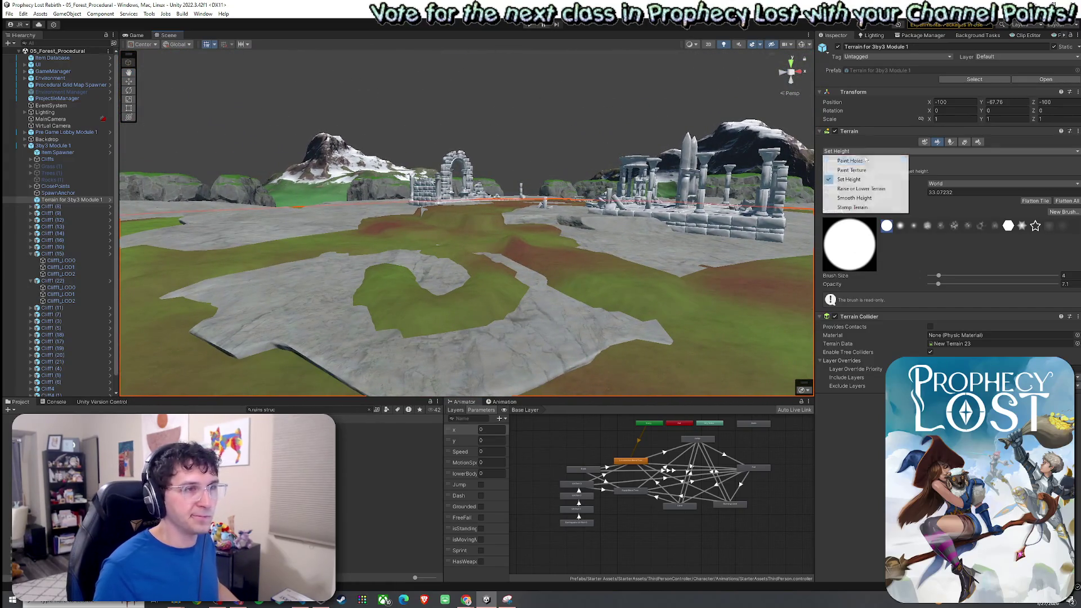
Smooth the ground between the ruins with Smooth Height at brush size 13, opacity 55.2
left_click(877, 199)
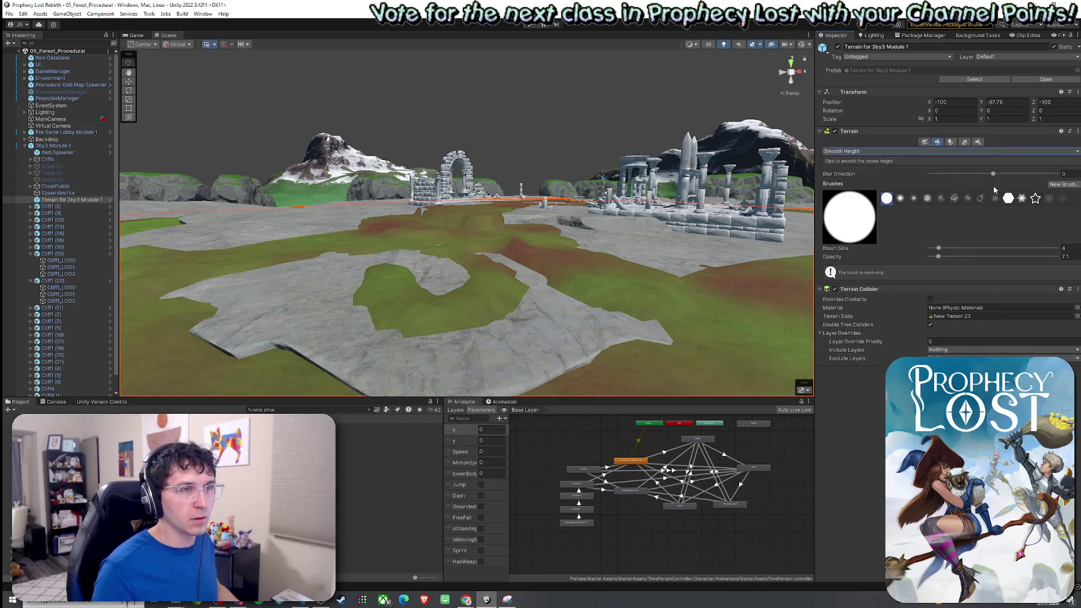
mouse_move(675, 253)
left_mouse_down()
mouse_move(472, 272)
mouse_move(719, 355)
mouse_move(732, 349)
left_mouse_up()
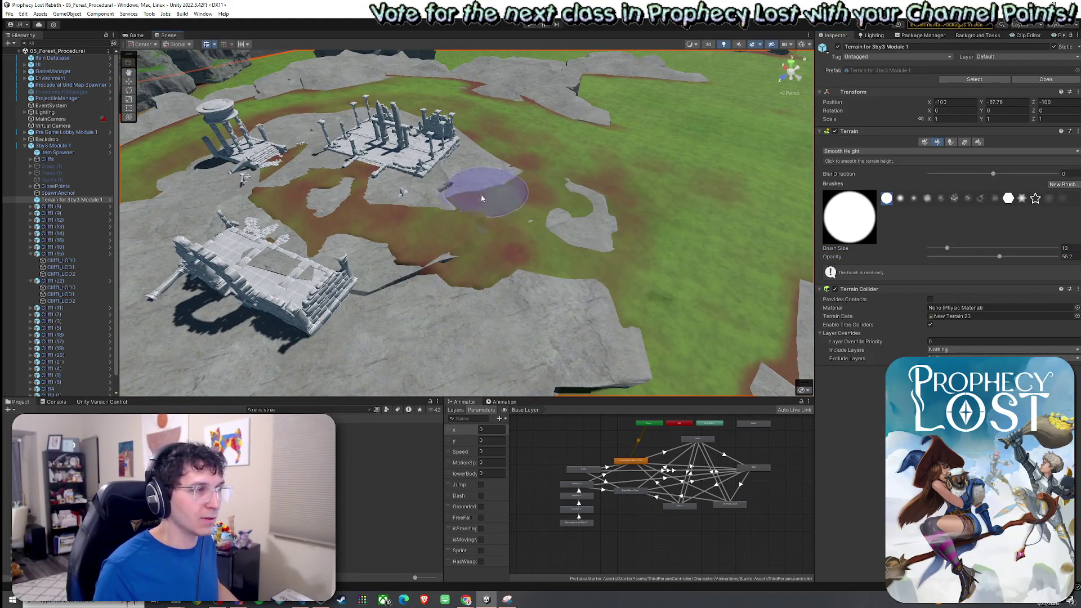
mouse_move(531, 226)
left_mouse_down()
mouse_move(410, 229)
mouse_move(300, 187)
left_mouse_up()
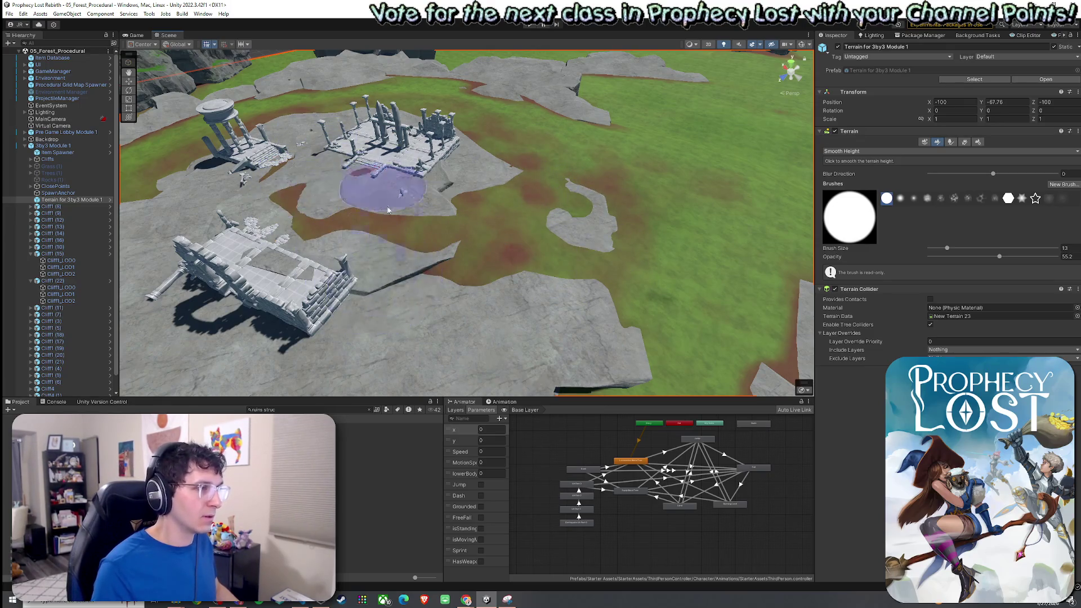
mouse_move(579, 222)
left_mouse_down()
mouse_move(647, 259)
mouse_move(457, 192)
mouse_move(420, 167)
mouse_move(562, 163)
mouse_move(580, 126)
mouse_move(499, 106)
mouse_move(514, 242)
left_mouse_up()
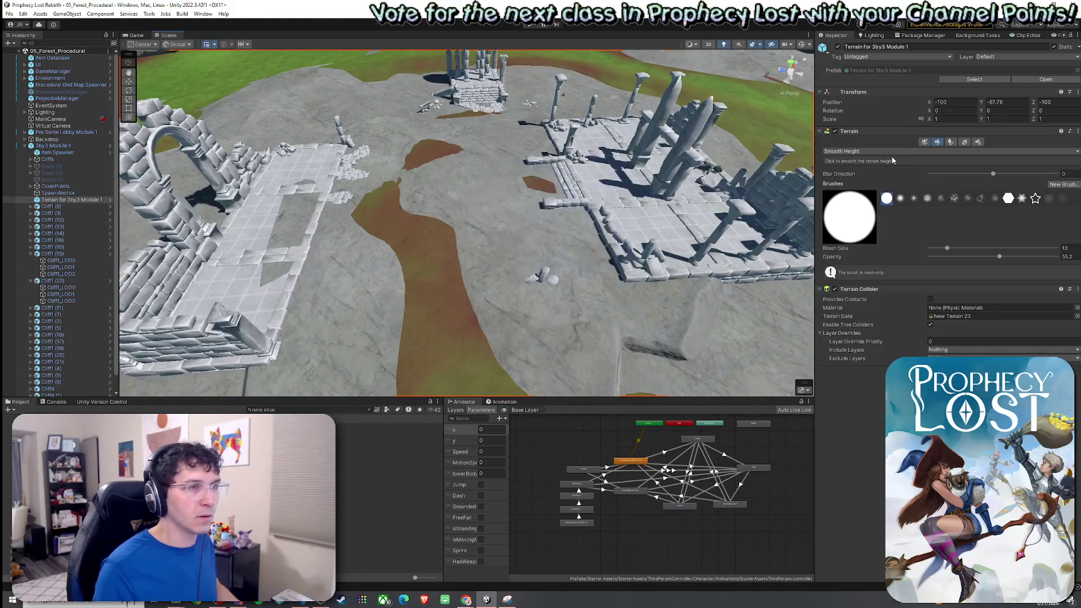
Return to Set Height, sample a target of 33.07679, and flatten another patch beside the ruins
left_click(871, 152)
left_click(848, 179)
mouse_move(429, 210)
left_mouse_down()
mouse_move(447, 225)
mouse_move(427, 150)
mouse_move(483, 193)
mouse_move(535, 178)
mouse_move(505, 142)
mouse_move(507, 155)
mouse_move(434, 145)
mouse_move(450, 147)
mouse_move(434, 133)
mouse_move(471, 144)
mouse_move(448, 122)
mouse_move(441, 276)
mouse_move(436, 262)
mouse_move(424, 276)
left_mouse_up()
scroll(427, 150, "down", 5)
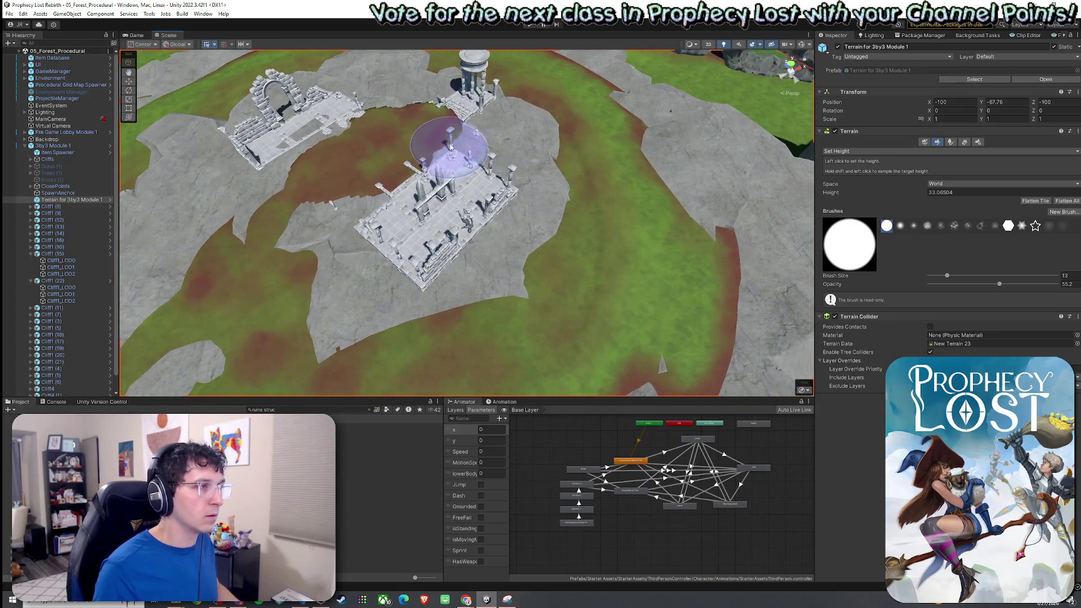
left_click(450, 147, "shift")
left_click(401, 275, "shift")
left_click(404, 229, "shift")
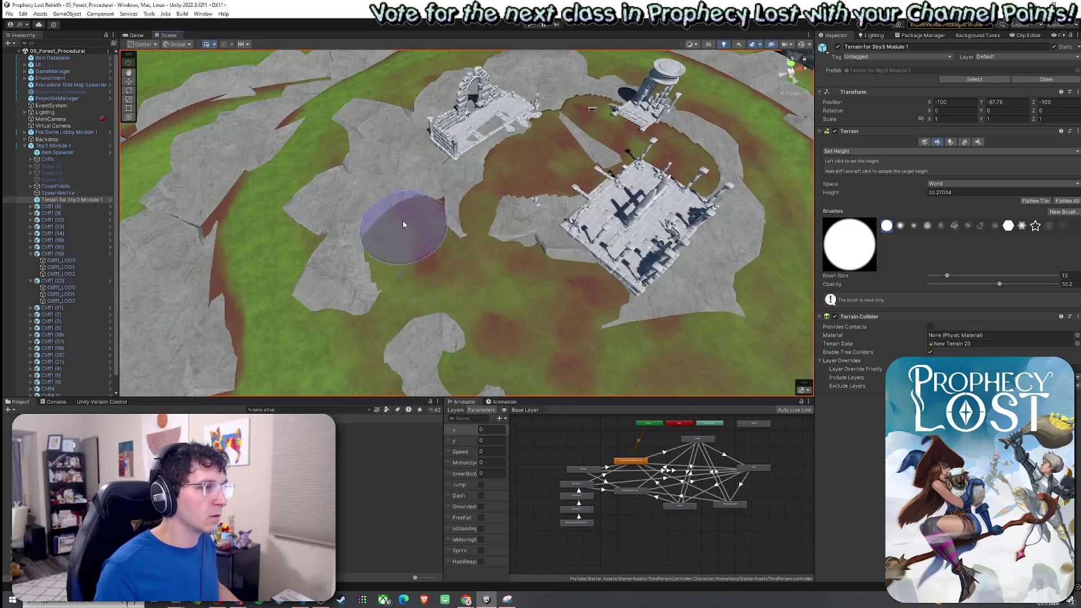
mouse_move(410, 191)
left_mouse_down()
mouse_move(521, 197)
mouse_move(386, 240)
mouse_move(397, 289)
mouse_move(417, 294)
left_mouse_up()
left_click(540, 188, "shift")
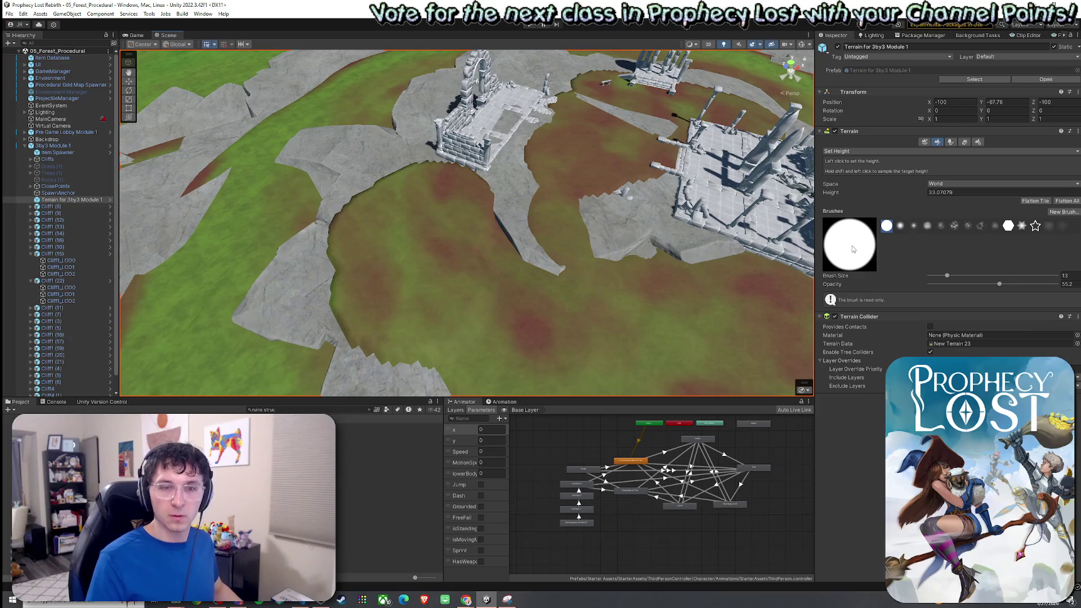
left_click(847, 150)
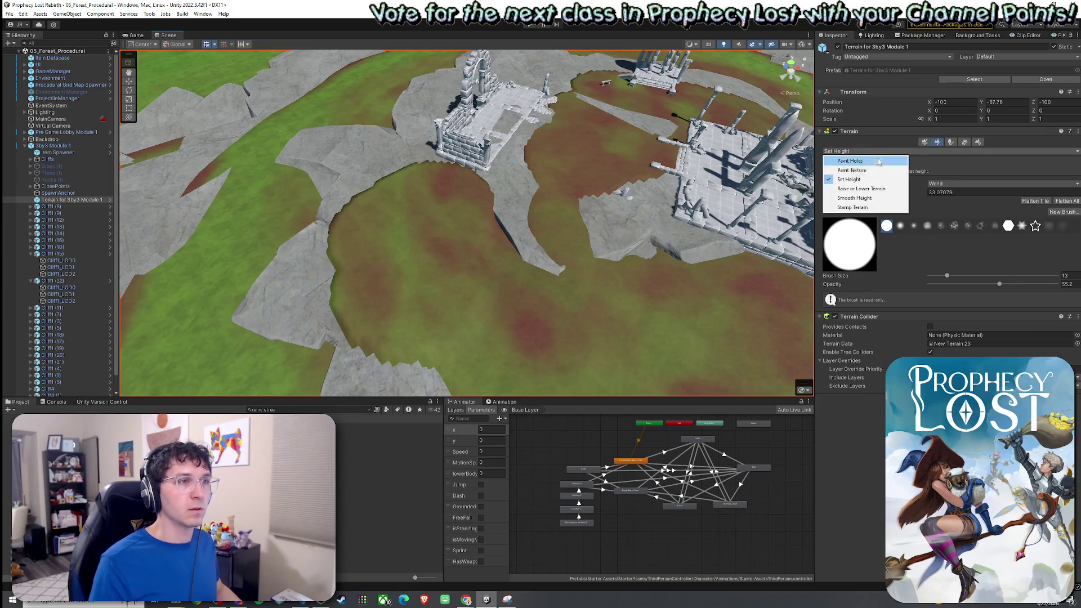
Smooth the lower middle terrain with Smooth Height at size 13 and opacity 95.7
left_click(869, 198)
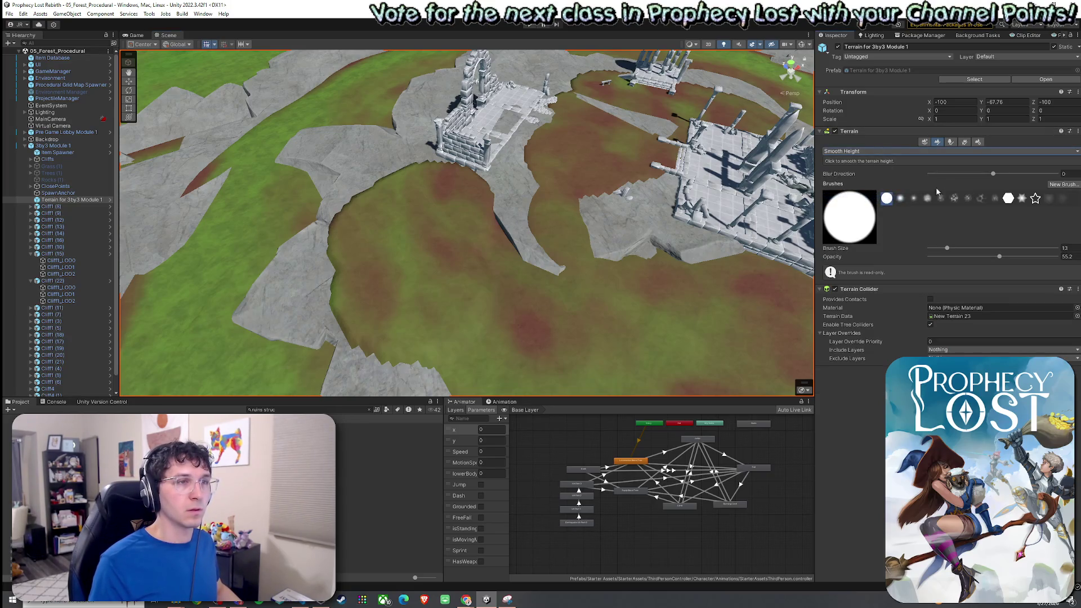
mouse_move(458, 238)
left_mouse_down()
mouse_move(349, 238)
mouse_move(471, 248)
mouse_move(497, 348)
mouse_move(560, 137)
mouse_move(724, 109)
mouse_move(615, 150)
mouse_move(671, 157)
mouse_move(658, 251)
mouse_move(687, 259)
mouse_move(509, 202)
left_mouse_up()
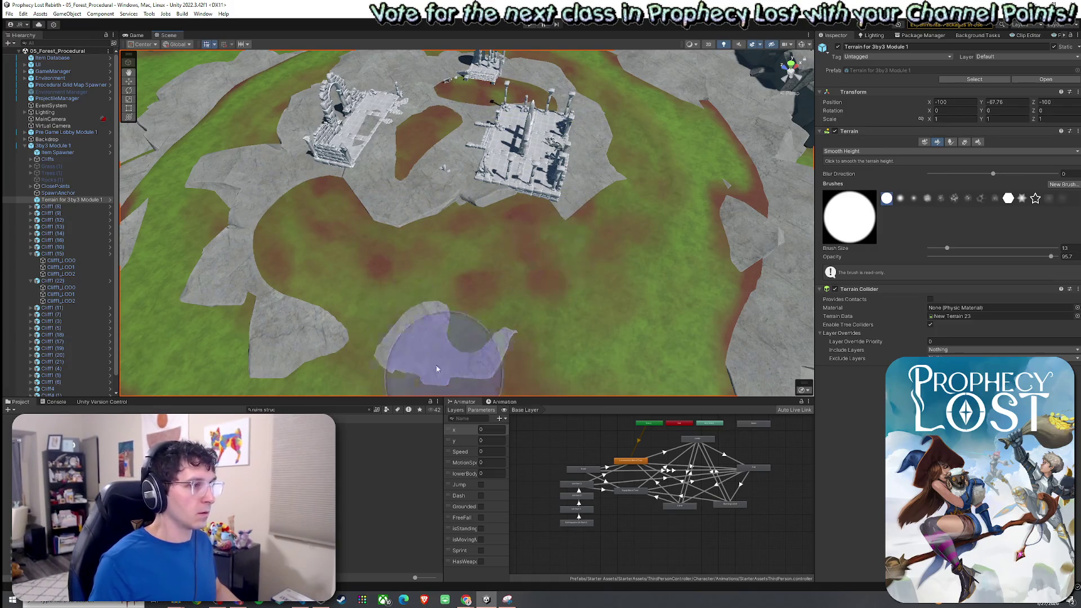
mouse_move(434, 338)
left_mouse_down()
mouse_move(345, 309)
mouse_move(557, 218)
mouse_move(403, 265)
left_mouse_up()
left_click_drag(623, 176, 697, 181)
left_click(850, 151)
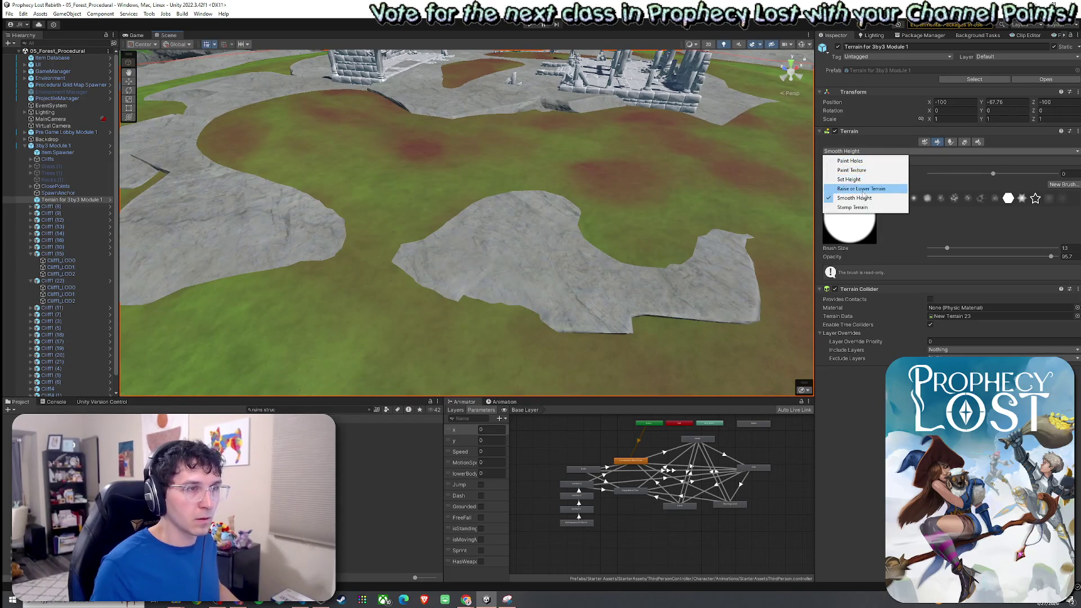
Raise the terrain over the left and right rock patches with Raise or Lower Terrain
left_click(861, 189)
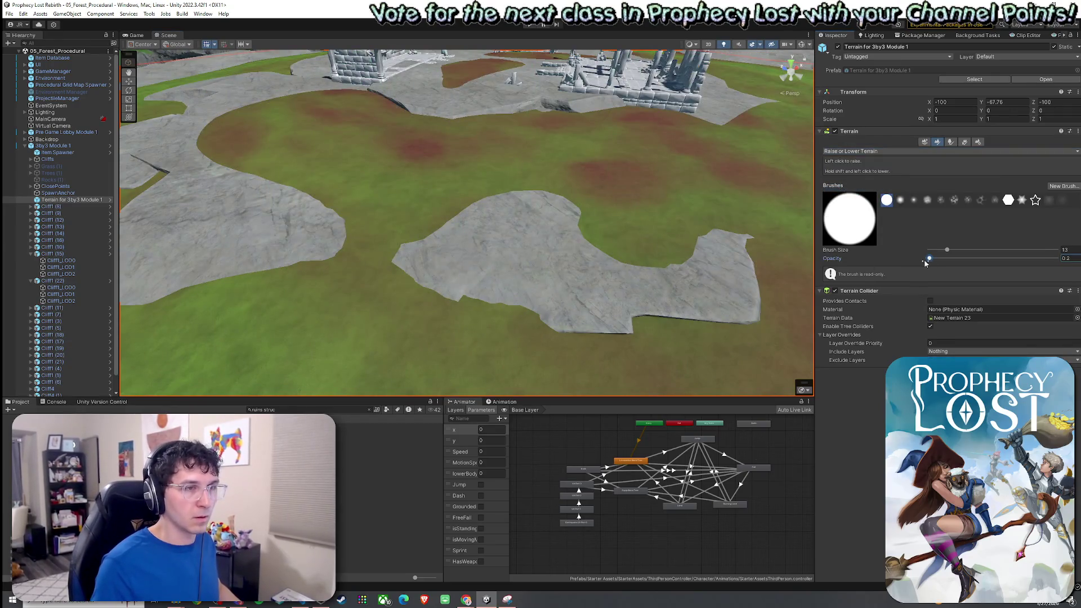
mouse_move(270, 225)
left_mouse_down()
mouse_move(320, 236)
mouse_move(306, 222)
mouse_move(290, 225)
left_mouse_up()
mouse_move(290, 225)
left_mouse_down()
mouse_move(367, 212)
mouse_move(285, 213)
mouse_move(200, 190)
mouse_move(401, 258)
left_mouse_up()
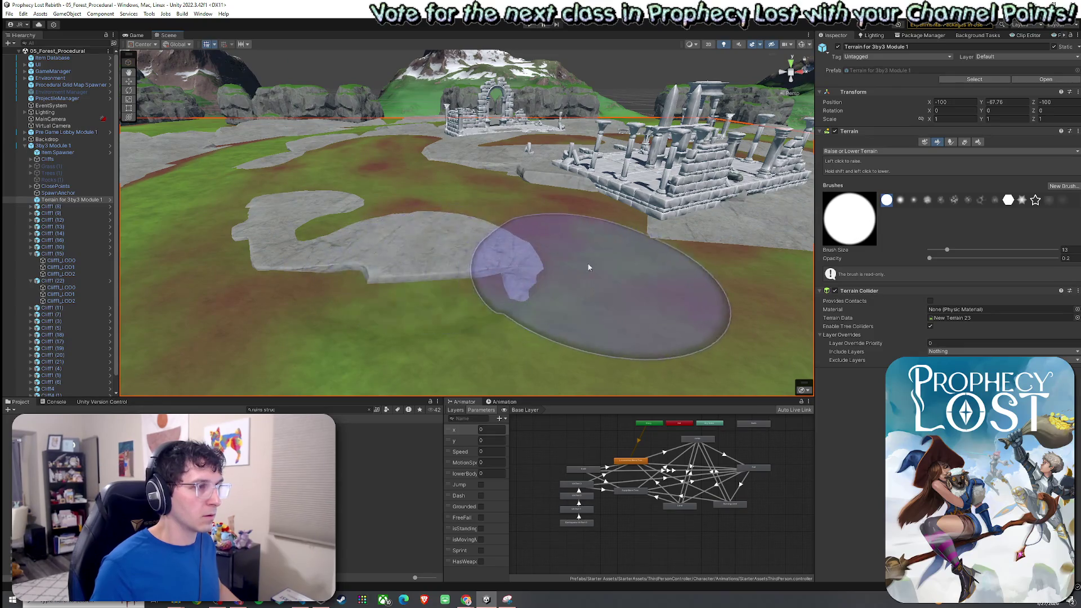
mouse_move(494, 263)
left_mouse_down()
mouse_move(633, 265)
mouse_move(559, 282)
left_mouse_up()
mouse_move(589, 242)
left_mouse_down()
mouse_move(680, 205)
mouse_move(688, 188)
mouse_move(524, 251)
mouse_move(526, 220)
left_mouse_up()
Increase the smoothing brush opacity to 76.1 and smooth the grassy ground beside the ruins
scroll(511, 213, "up", 5)
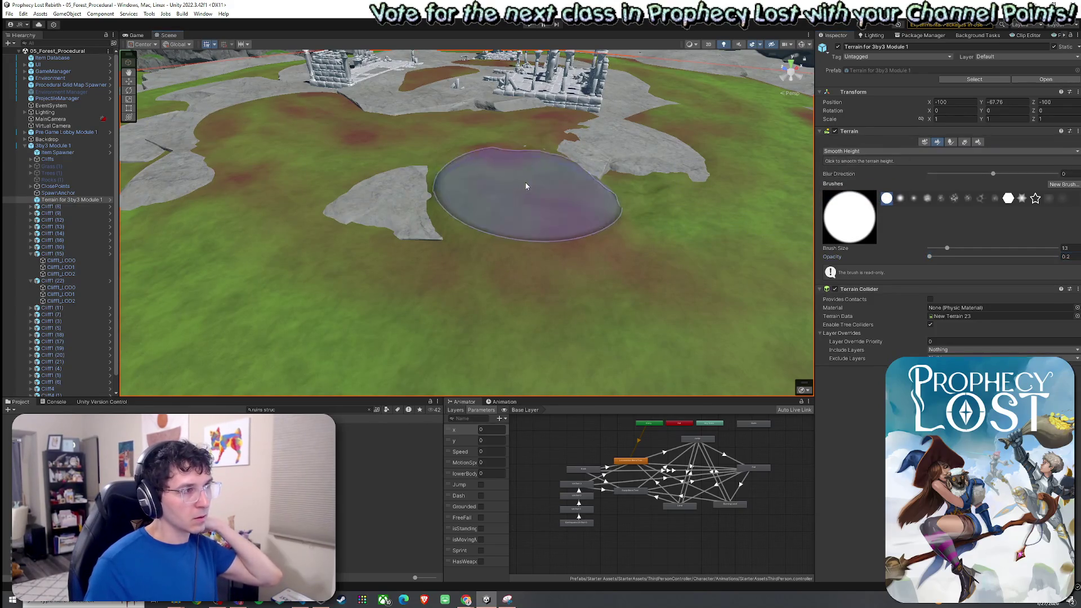
left_click_drag(938, 257, 1010, 257)
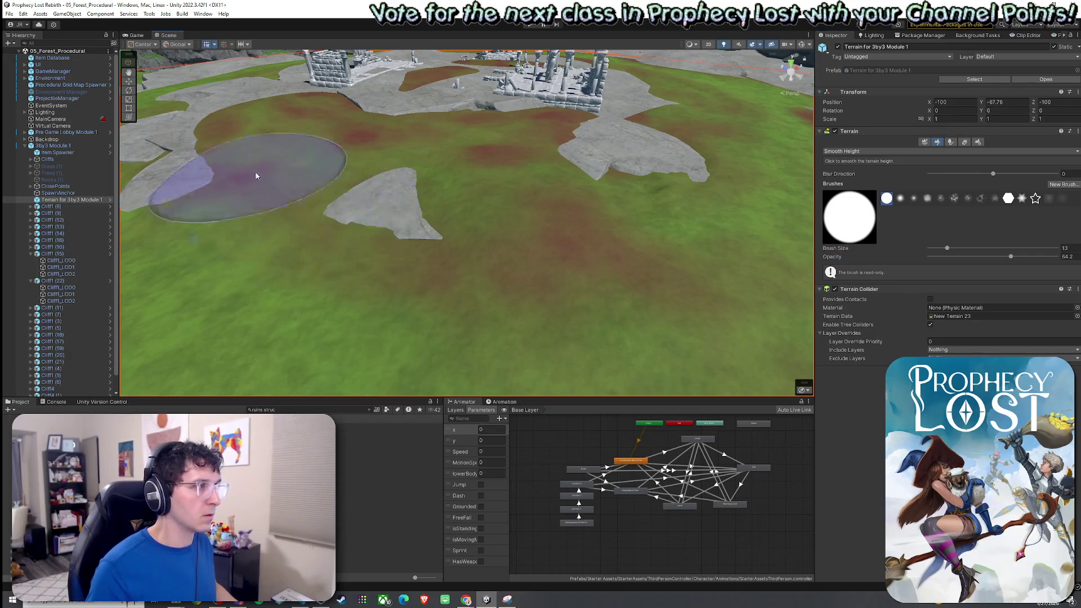
left_click_drag(1010, 257, 1026, 256)
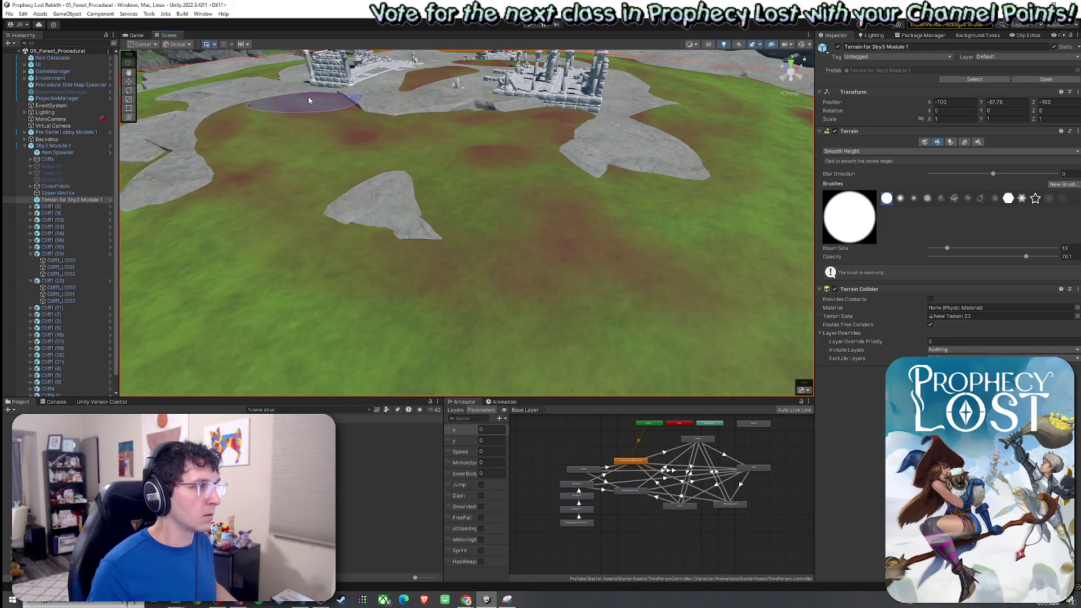
mouse_move(477, 240)
left_mouse_down()
mouse_move(331, 193)
mouse_move(343, 203)
mouse_move(393, 135)
mouse_move(510, 123)
mouse_move(563, 169)
mouse_move(453, 176)
mouse_move(734, 198)
left_mouse_up()
left_click(855, 151)
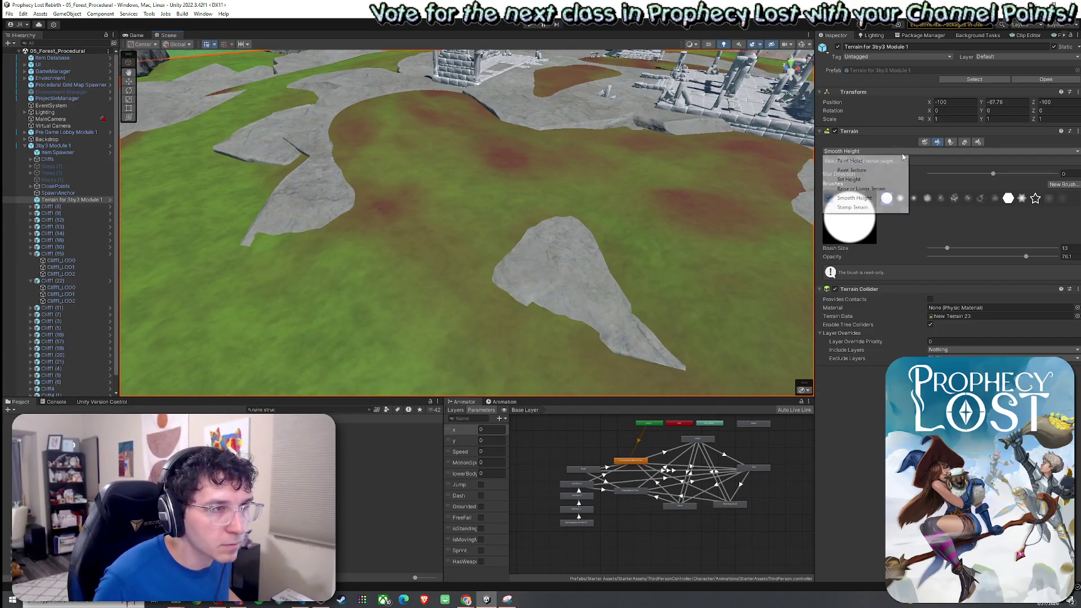
Paint the GrassWheat layer across the meadow, covering the brown patches around the centre rock
left_click(856, 179)
left_click(863, 239)
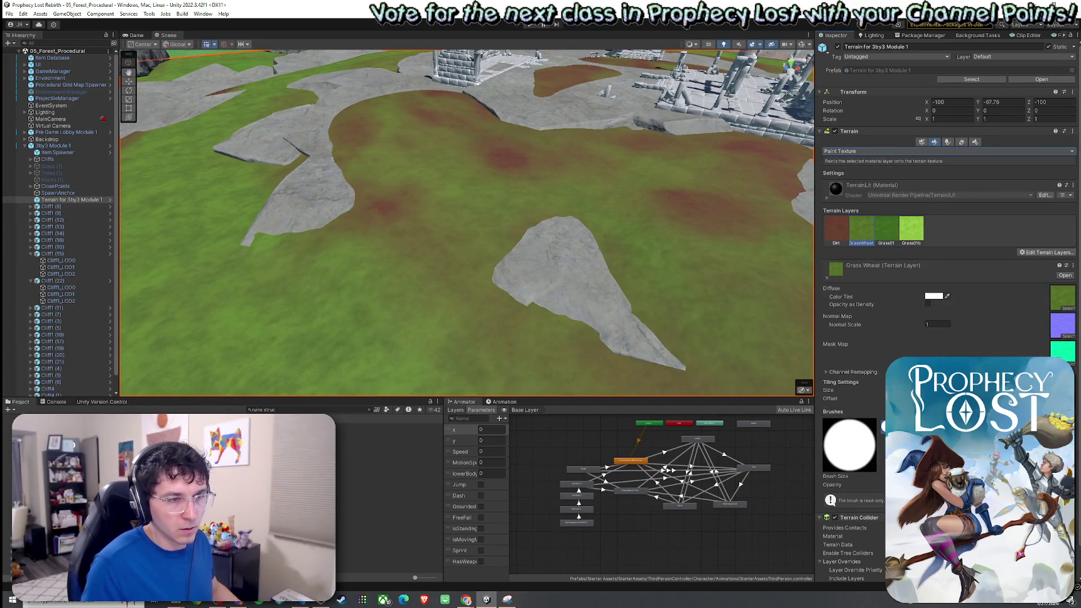
mouse_move(663, 210)
left_mouse_down()
mouse_move(683, 197)
mouse_move(647, 205)
mouse_move(611, 163)
mouse_move(602, 201)
left_mouse_up()
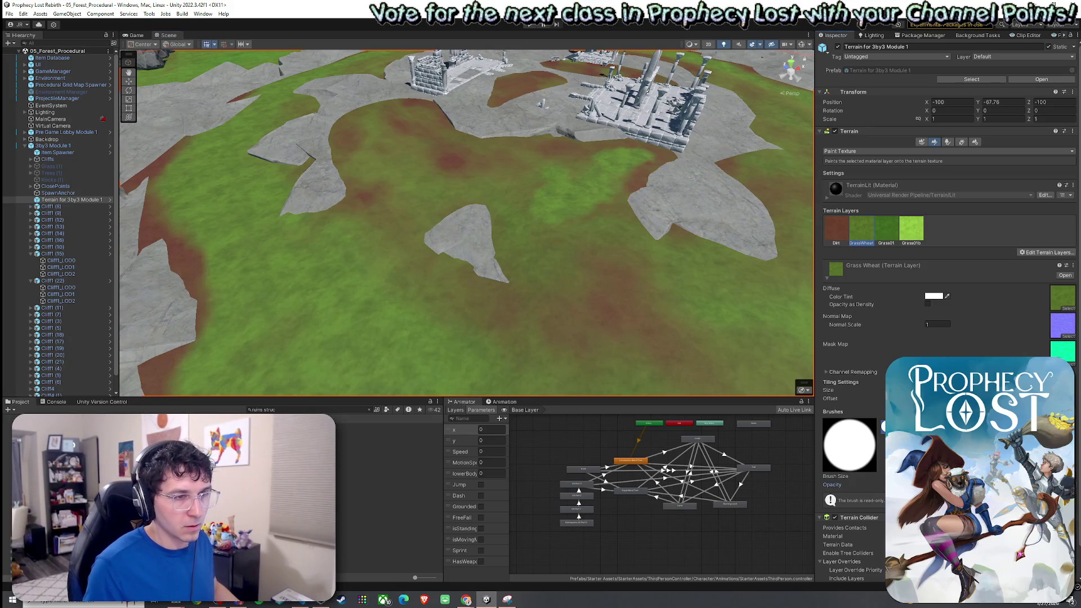
mouse_move(590, 161)
left_mouse_down()
mouse_move(502, 159)
mouse_move(382, 121)
mouse_move(372, 135)
left_mouse_up()
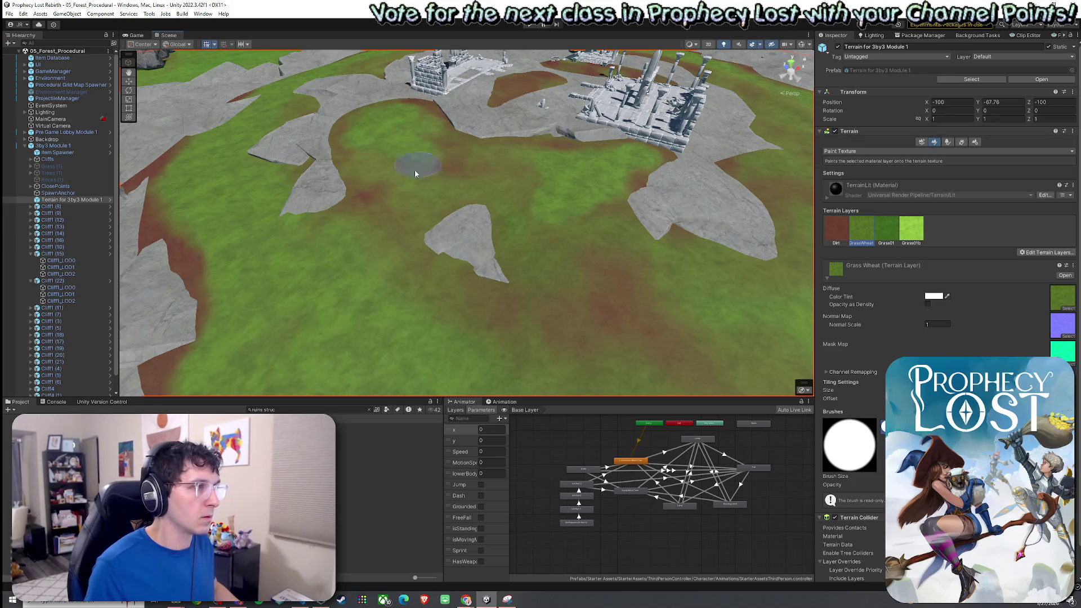
mouse_move(380, 302)
left_mouse_down()
mouse_move(552, 224)
mouse_move(647, 338)
left_mouse_up()
mouse_move(617, 234)
left_mouse_down()
mouse_move(499, 242)
mouse_move(546, 259)
left_mouse_up()
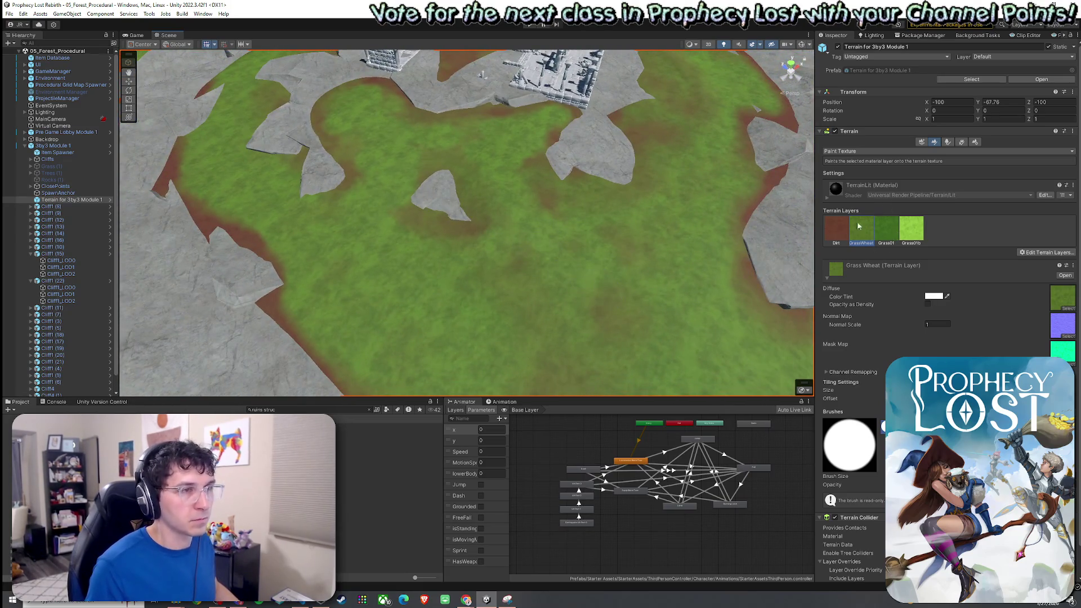
Paint Dirt bands around the centre rock's base and along the ruins rock edges
left_click(836, 228)
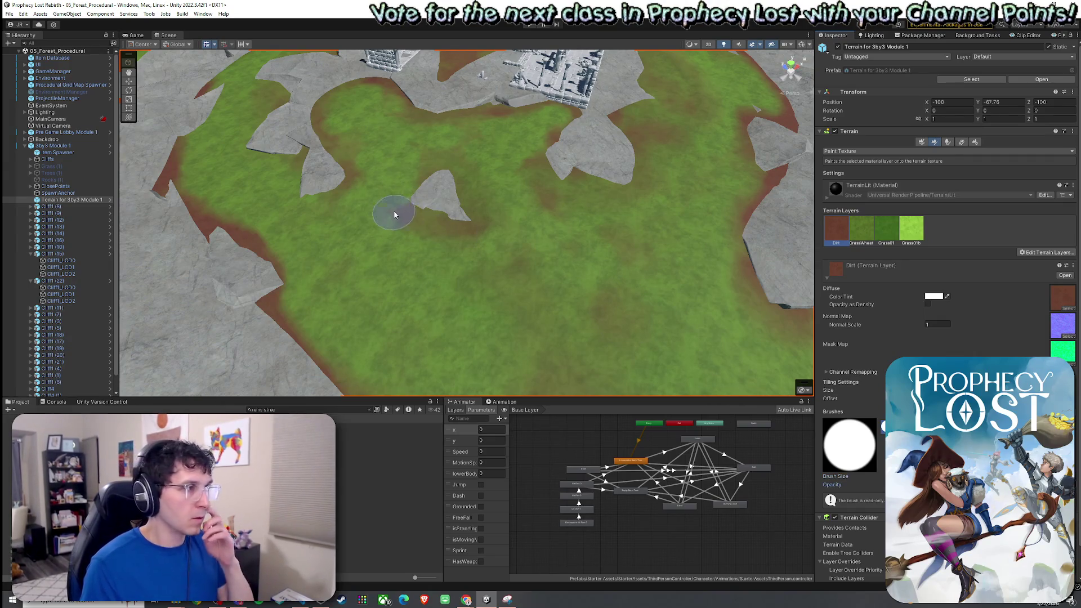
mouse_move(416, 200)
left_mouse_down()
mouse_move(441, 177)
mouse_move(577, 152)
mouse_move(560, 150)
mouse_move(559, 182)
mouse_move(611, 169)
mouse_move(622, 107)
mouse_move(646, 89)
left_mouse_up()
scroll(620, 107, "down", 2)
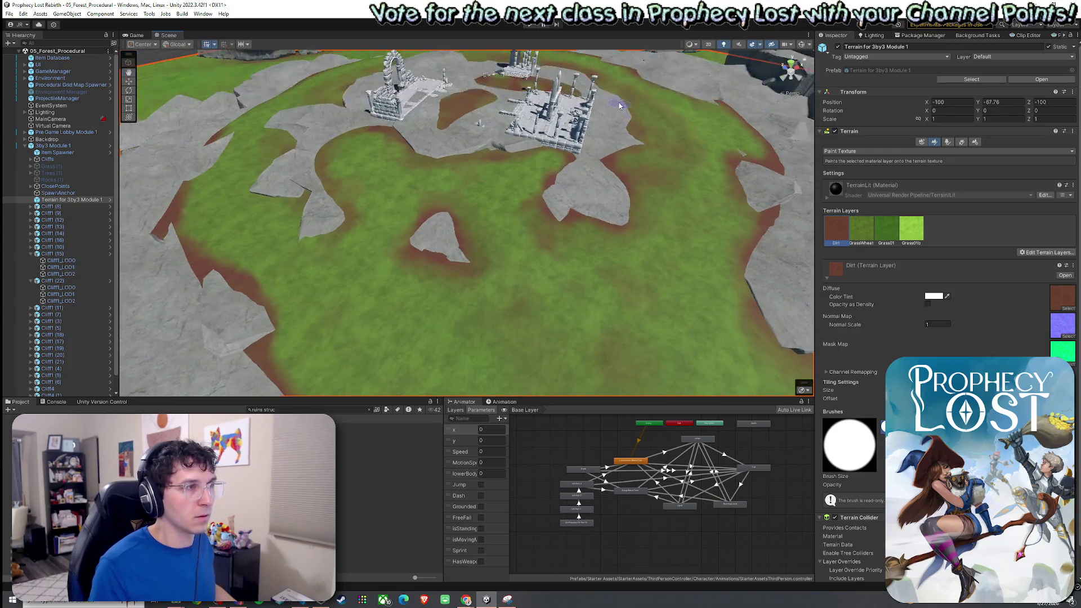
mouse_move(629, 145)
left_mouse_down()
mouse_move(616, 159)
mouse_move(410, 146)
left_mouse_up()
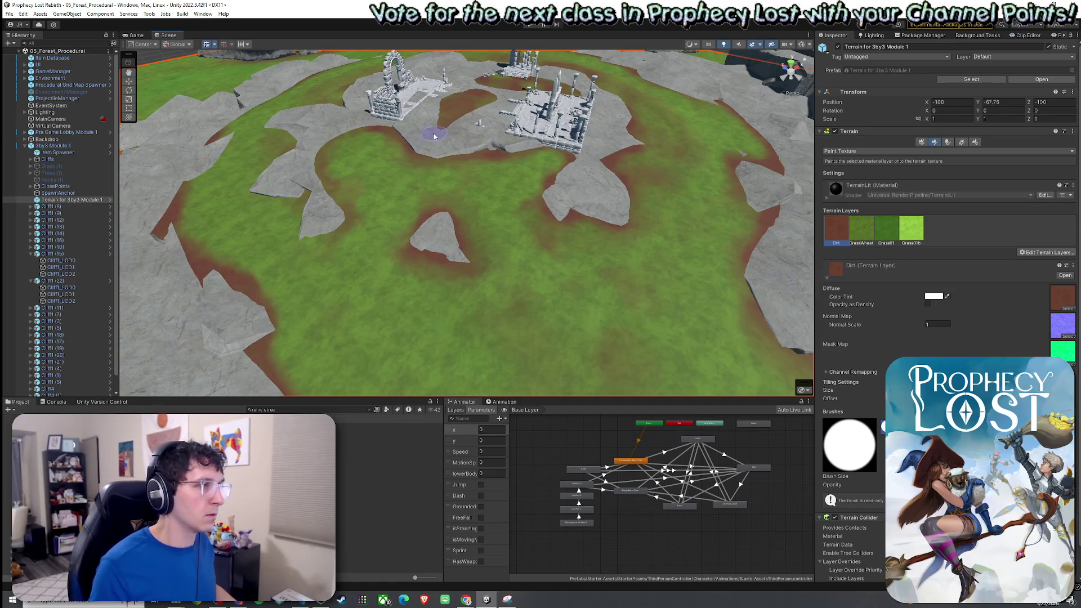
mouse_move(322, 153)
left_mouse_down()
mouse_move(306, 231)
mouse_move(306, 206)
mouse_move(278, 185)
mouse_move(362, 204)
mouse_move(444, 248)
left_mouse_up()
mouse_move(367, 243)
left_mouse_down()
mouse_move(363, 222)
mouse_move(242, 234)
mouse_move(472, 211)
left_mouse_up()
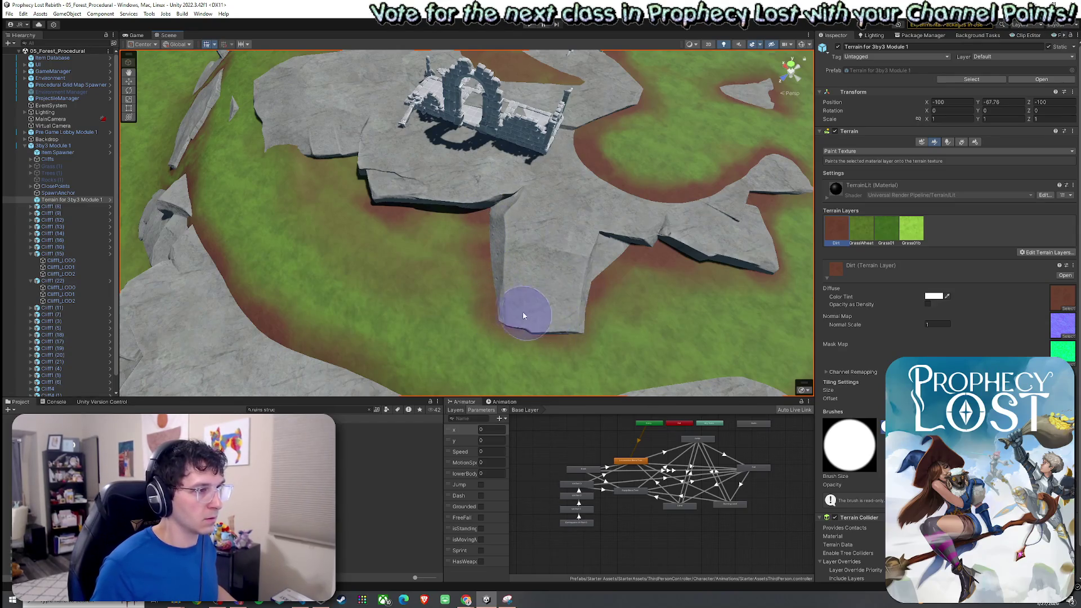
Orbit the view low around the ruins tower to inspect the dirt edges
mouse_move(491, 266)
left_mouse_down()
mouse_move(475, 251)
mouse_move(546, 228)
mouse_move(521, 244)
left_mouse_up()
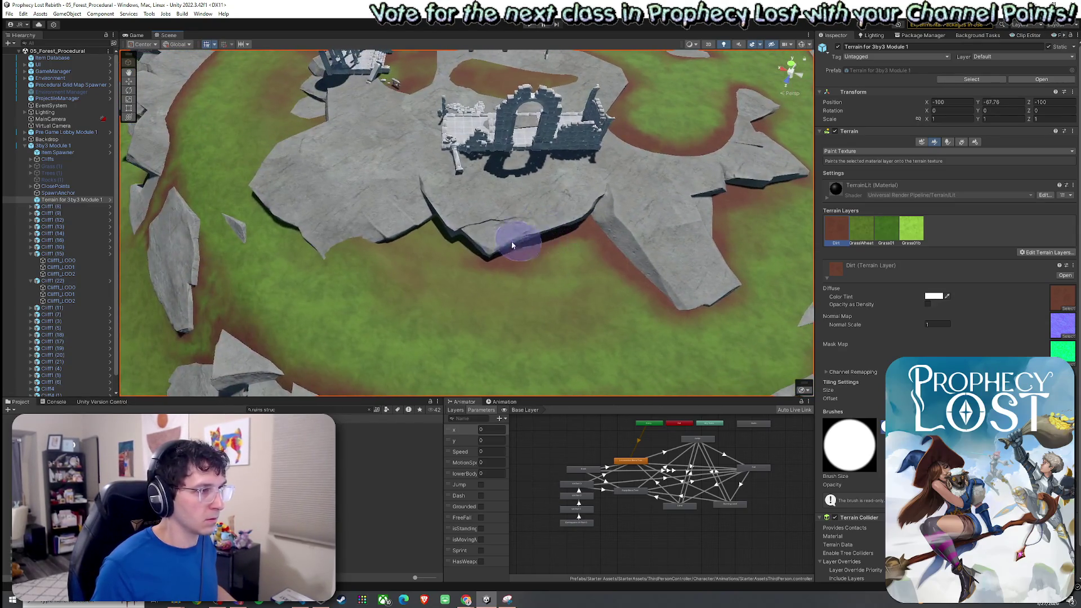
mouse_move(290, 225)
left_mouse_down()
mouse_move(439, 234)
mouse_move(542, 280)
left_mouse_up()
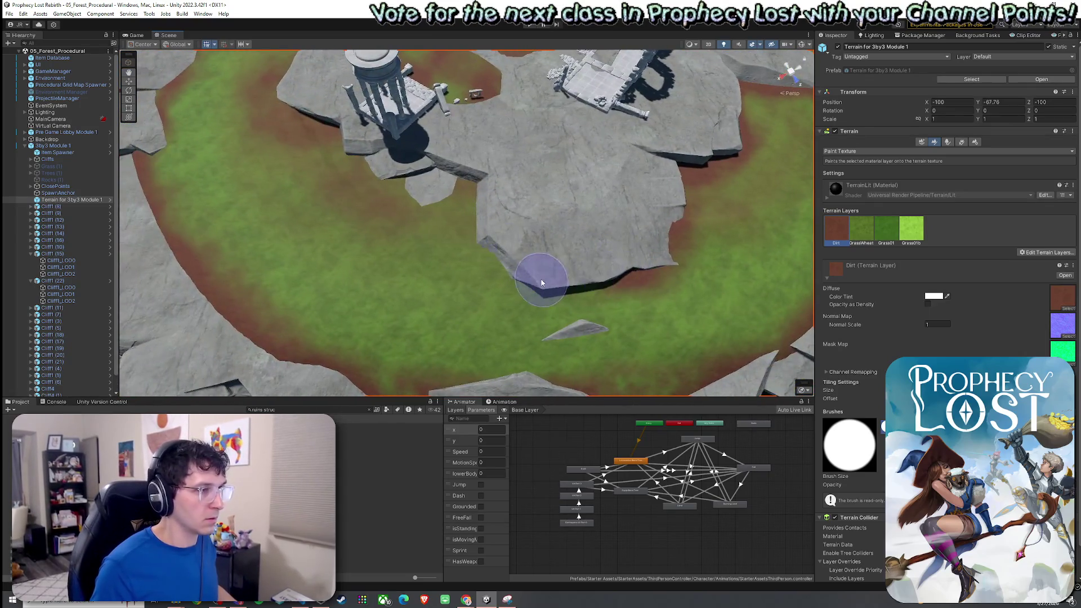
mouse_move(483, 222)
left_mouse_down()
mouse_move(569, 199)
mouse_move(531, 230)
left_mouse_up()
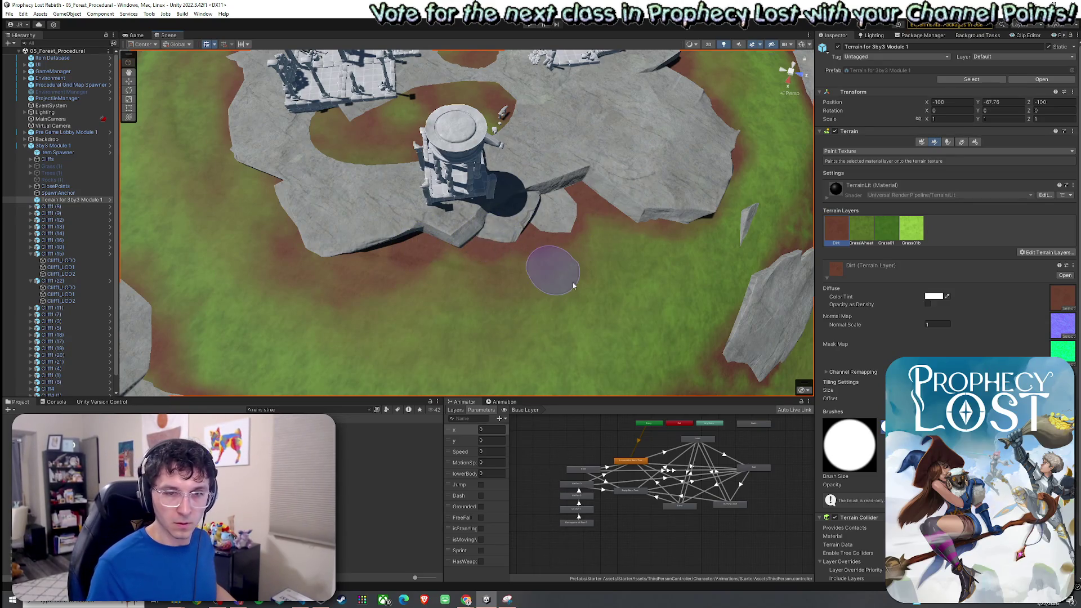
left_click_drag(574, 282, 461, 241)
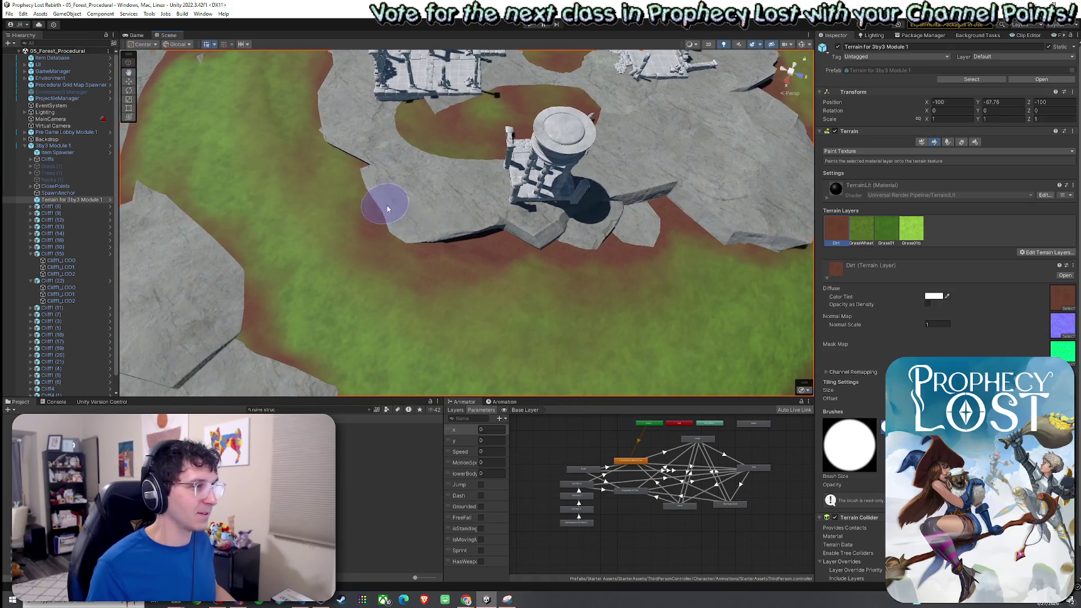
mouse_move(337, 145)
left_mouse_down()
mouse_move(353, 167)
mouse_move(394, 180)
left_mouse_up()
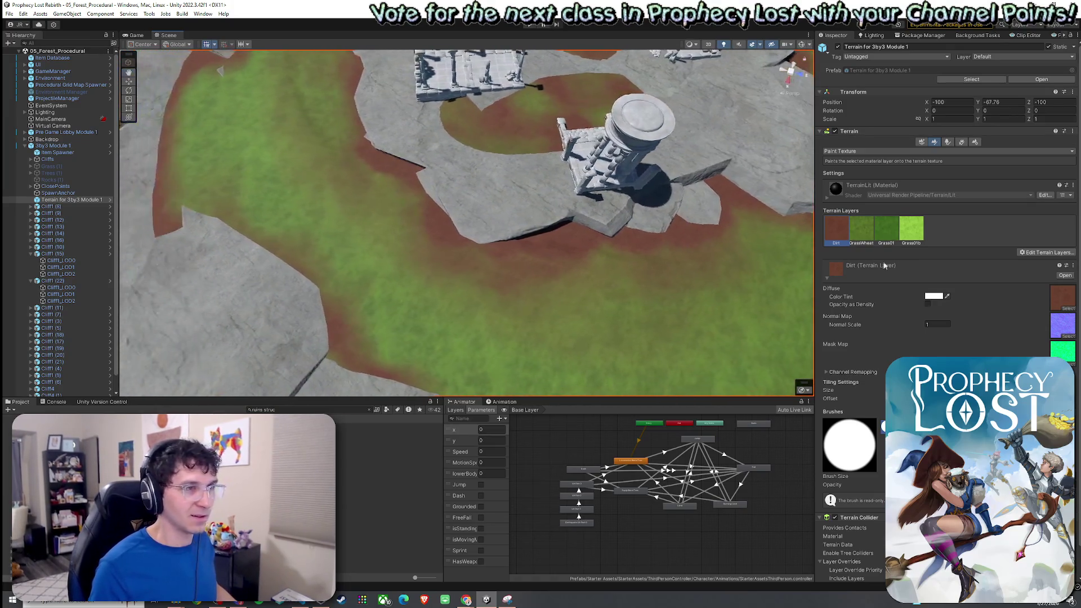
Repaint GrassWheat over stray dirt spots near the tower's rock edge
left_click(857, 237)
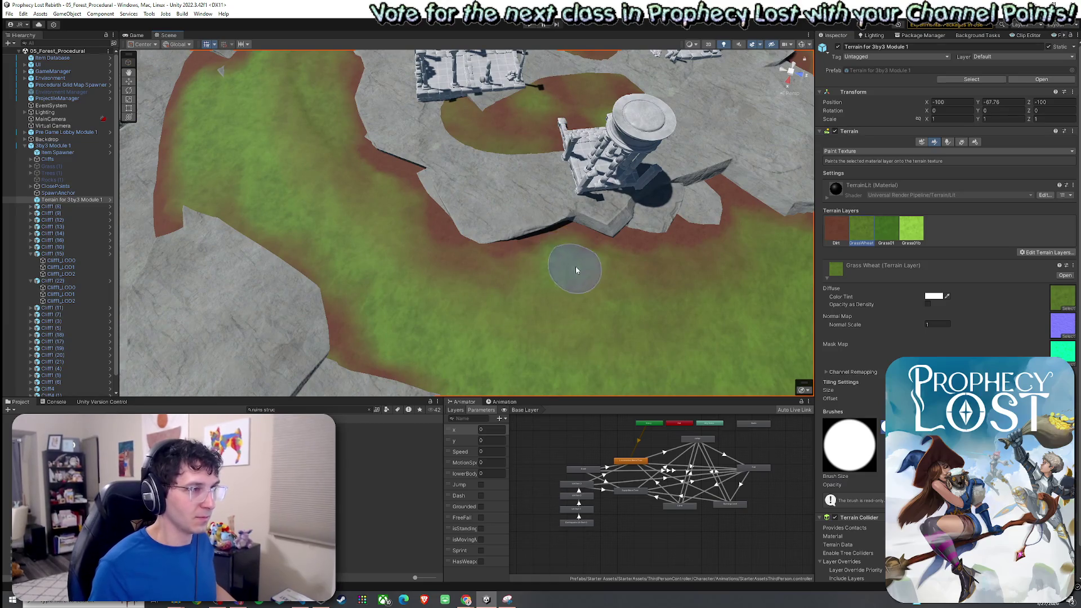
mouse_move(445, 252)
left_mouse_down()
mouse_move(437, 260)
mouse_move(551, 248)
mouse_move(464, 266)
mouse_move(538, 282)
left_mouse_up()
left_click_drag(470, 289, 574, 298)
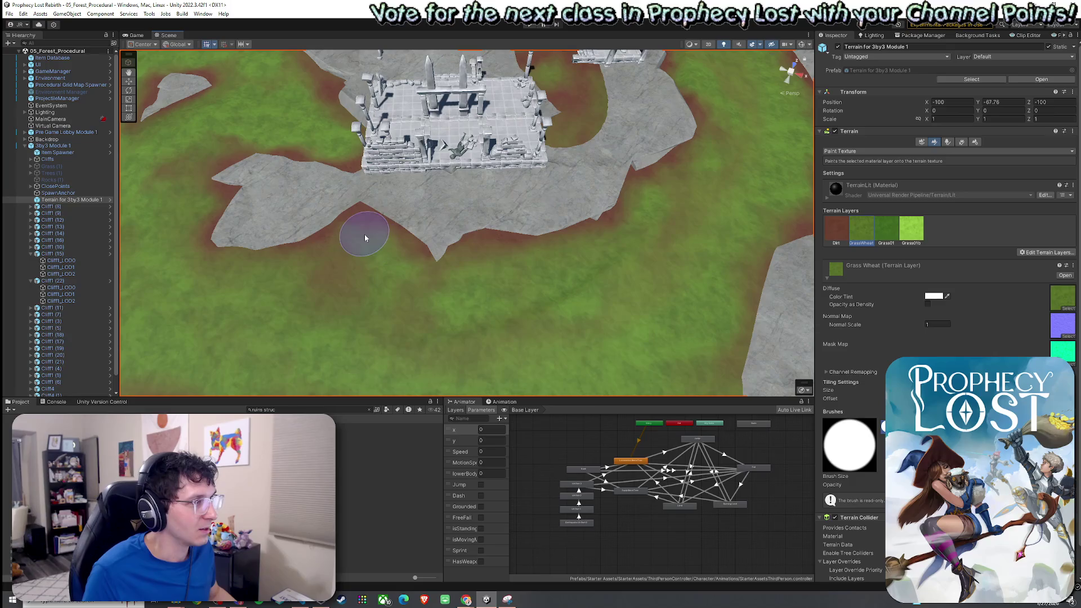
Fly the Scene camera across the terrain and down to eye level with the ruins
key("Down")
key("Left")
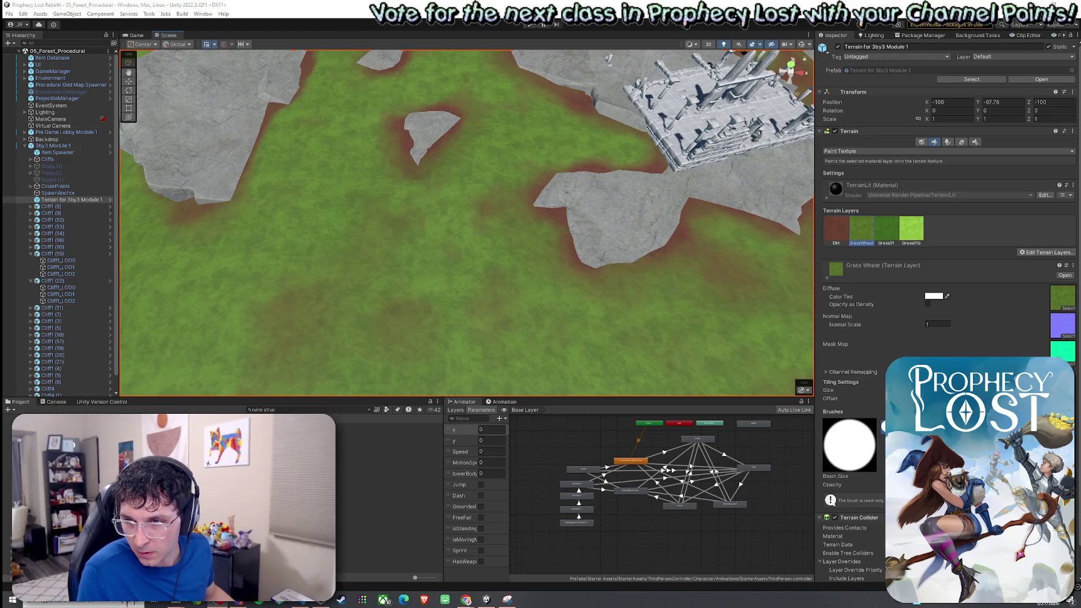
left_click_drag(732, 261, 751, 222)
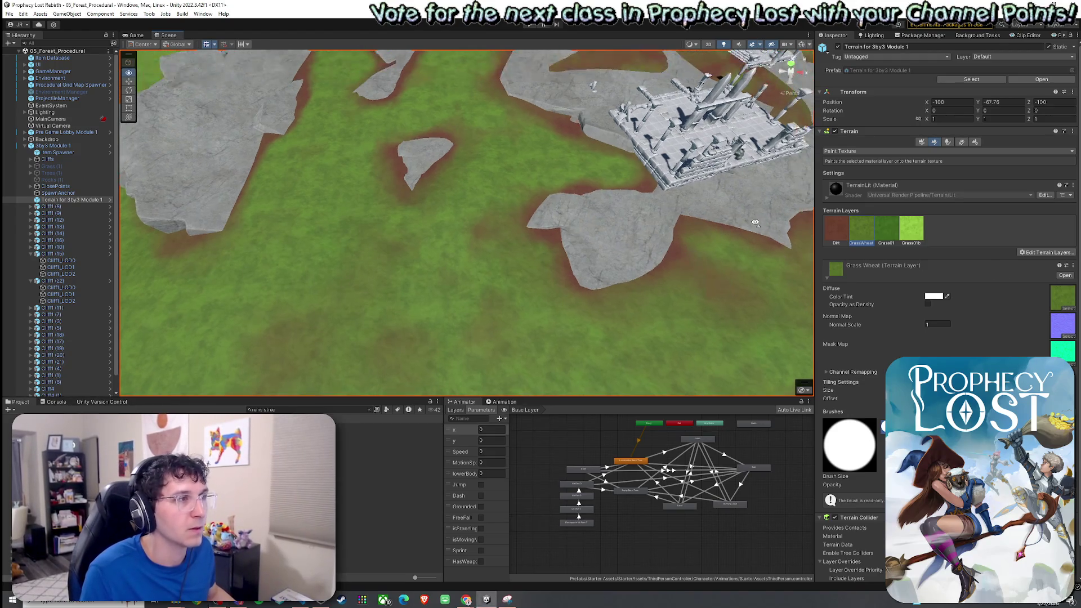
mouse_move(688, 239)
left_mouse_down()
mouse_move(764, 141)
mouse_move(509, 225)
mouse_move(482, 205)
mouse_move(447, 241)
mouse_move(495, 219)
left_mouse_up()
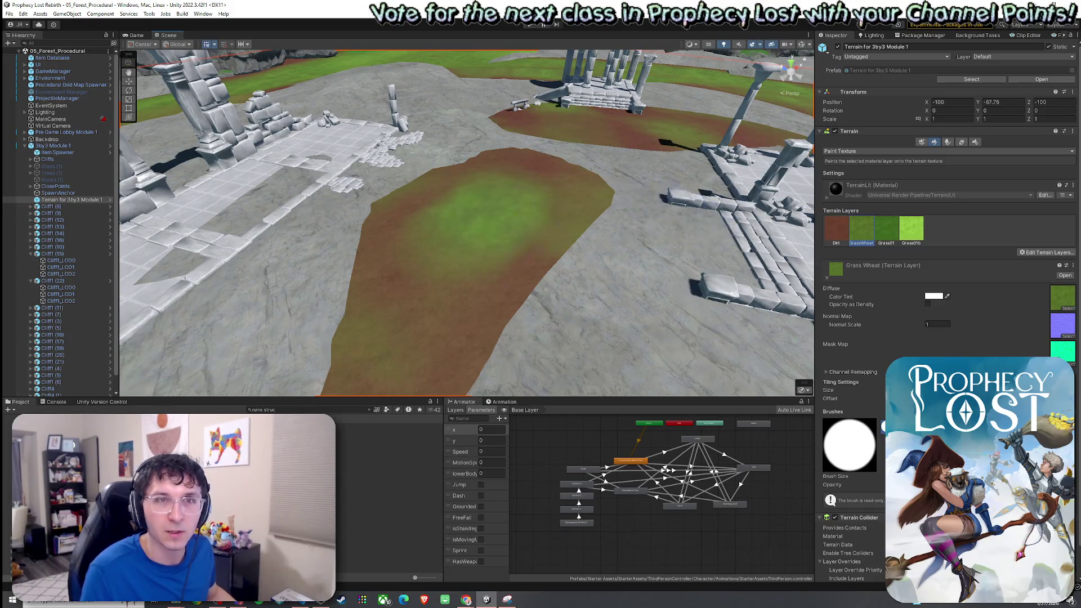
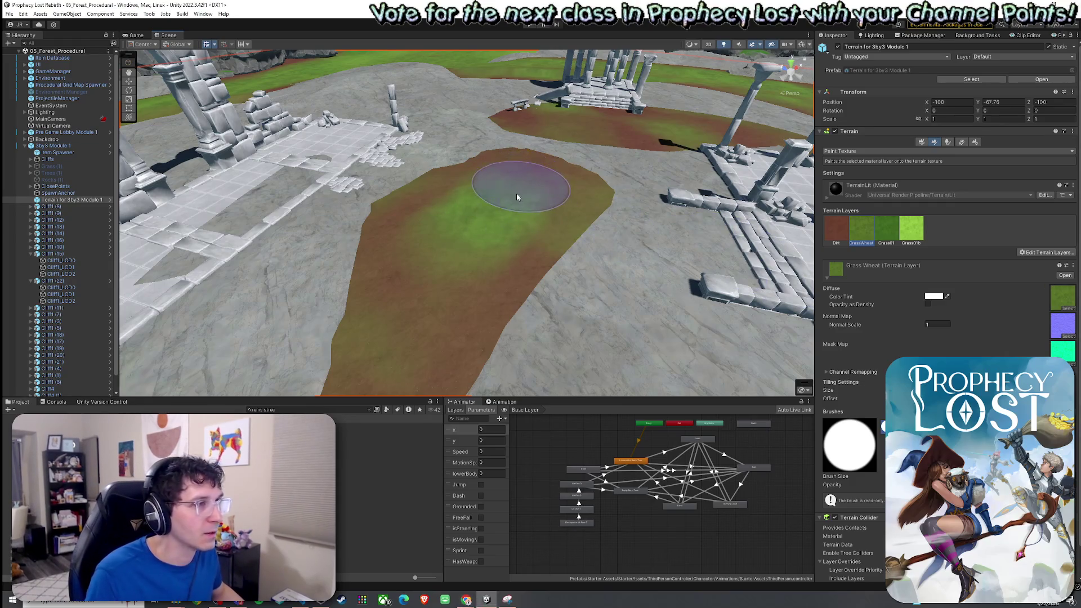
Paint GrassWheat across the grass patch and Dirt along its left edge
left_click_drag(563, 188, 464, 252)
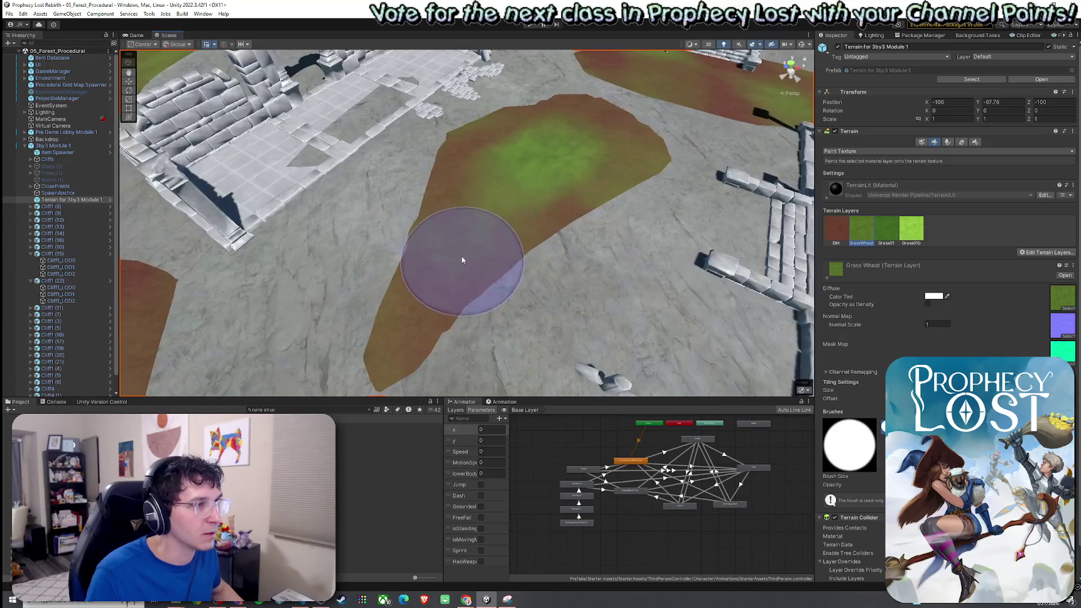
mouse_move(492, 192)
left_mouse_down()
mouse_move(546, 154)
mouse_move(542, 140)
left_mouse_up()
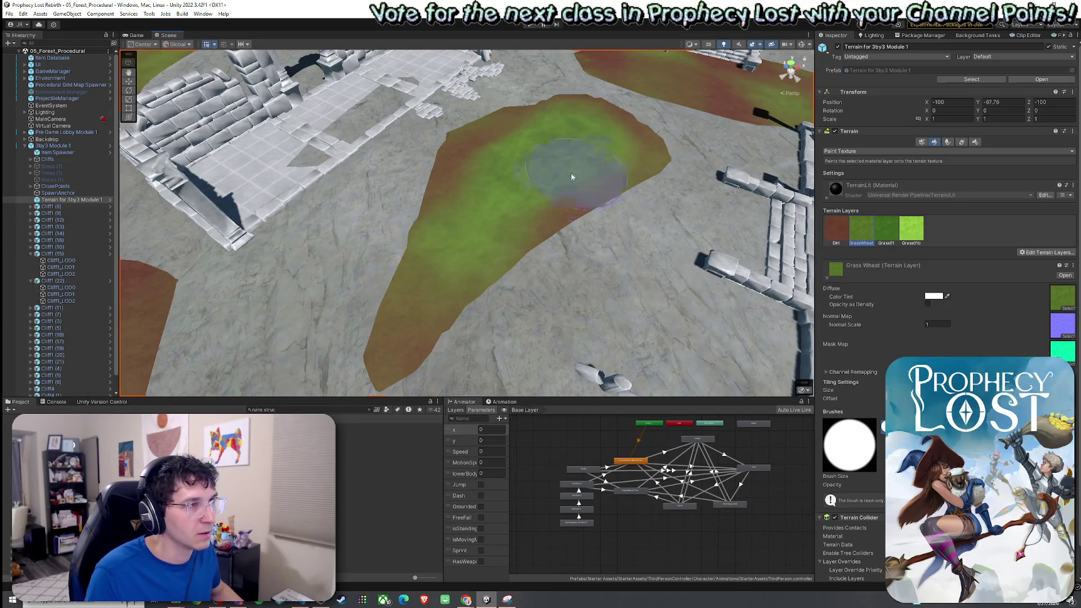
scroll(514, 180, "down", 3)
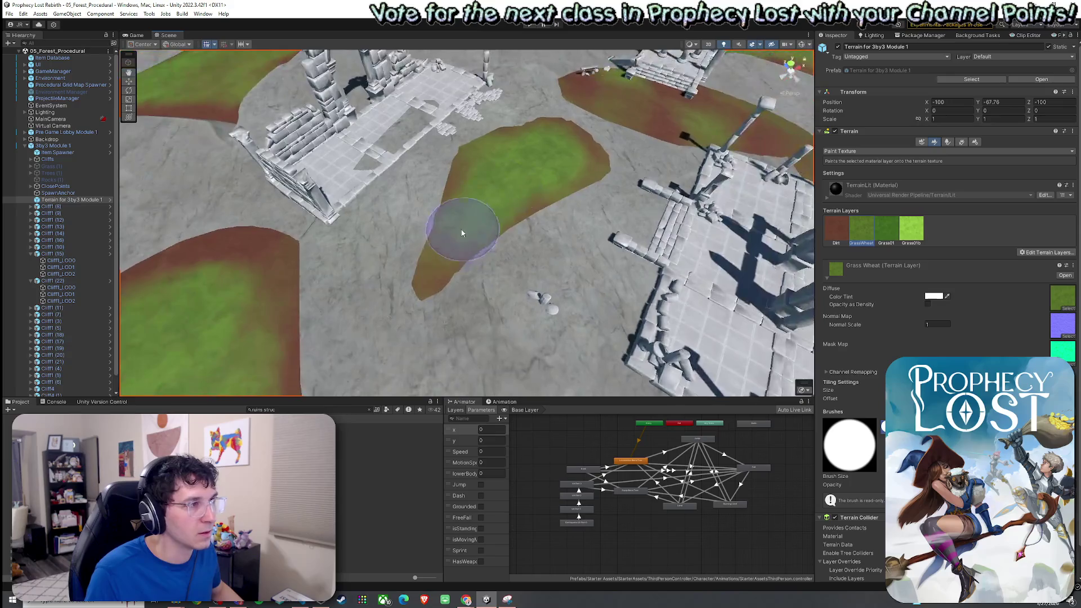
left_click(834, 228)
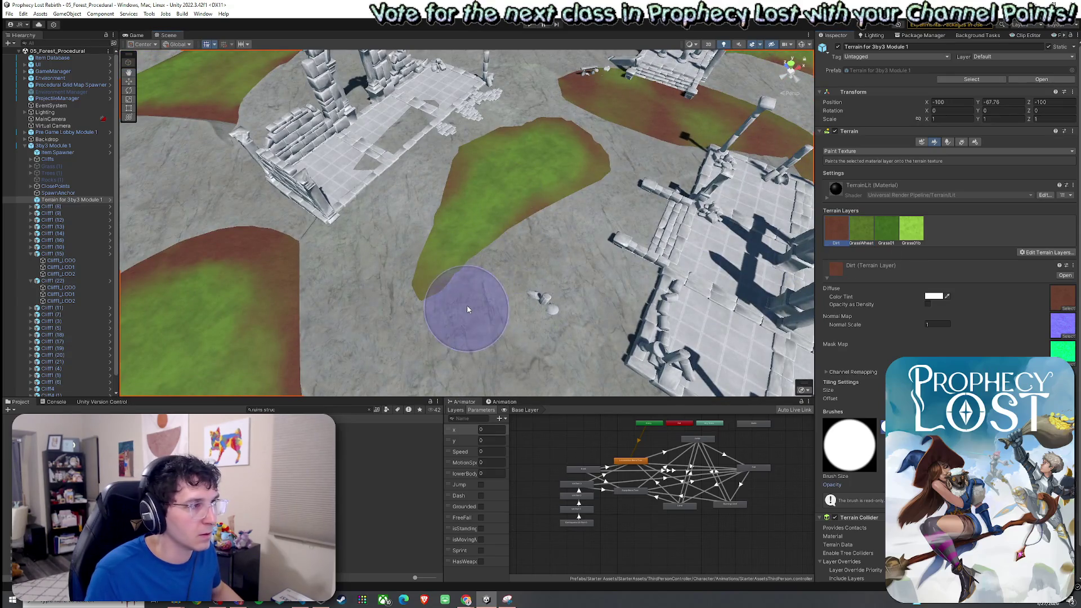
mouse_move(399, 256)
left_mouse_down()
mouse_move(405, 207)
mouse_move(475, 116)
mouse_move(523, 106)
mouse_move(584, 137)
left_mouse_up()
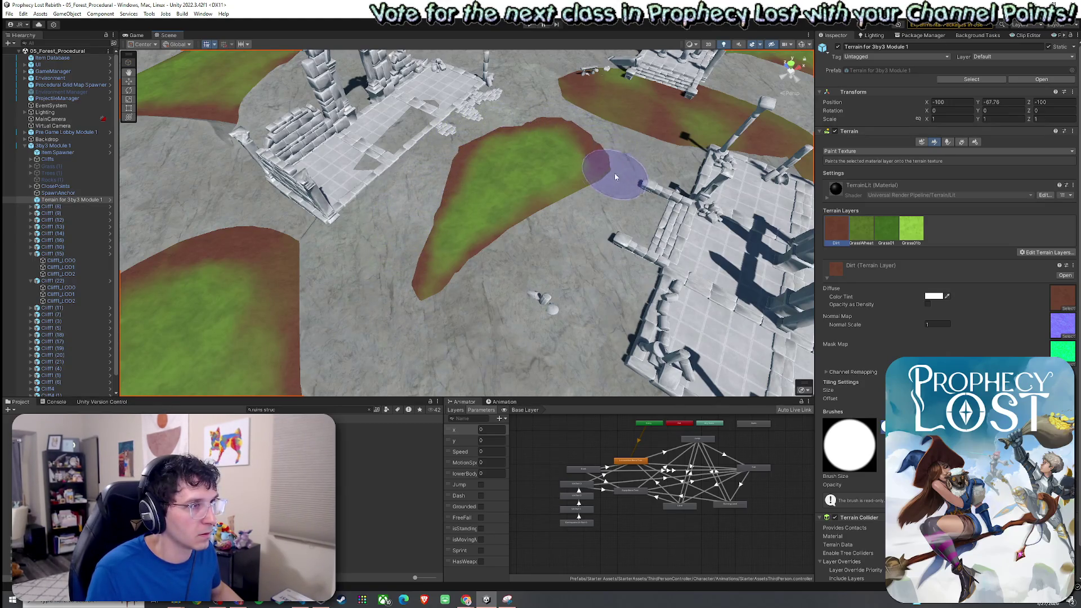
Paint Grass01b over the patch's upper area, then select Grass01 and orbit to check
left_click(861, 228)
left_click(915, 234)
mouse_move(552, 184)
left_mouse_down()
mouse_move(502, 174)
mouse_move(506, 188)
mouse_move(560, 188)
mouse_move(585, 174)
left_mouse_up()
left_click(885, 237)
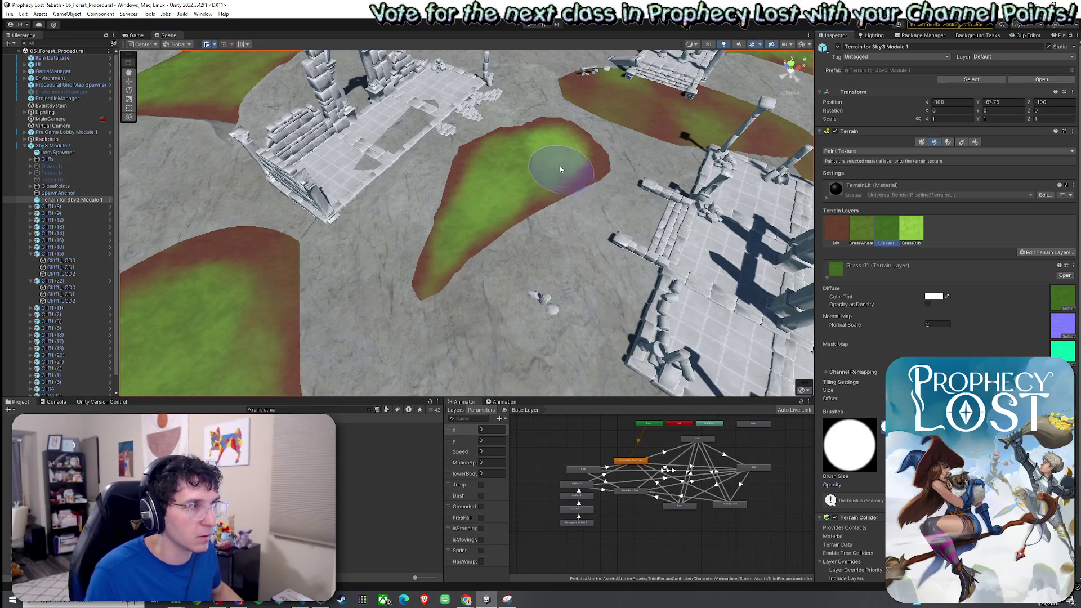
scroll(482, 211, "up", 5)
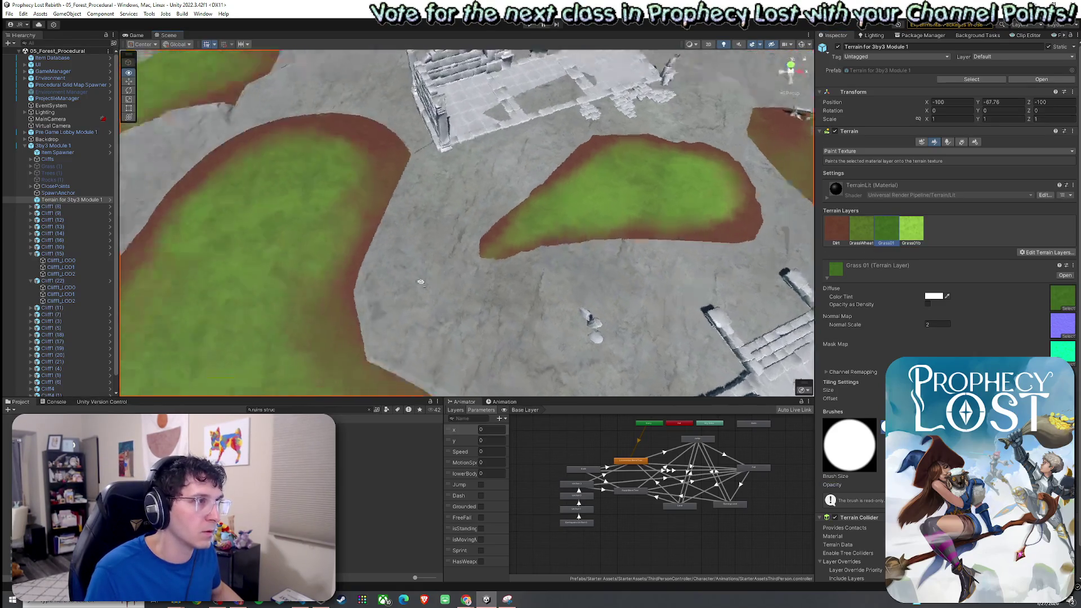
scroll(296, 166, "up", 5)
scroll(206, 265, "down", 5)
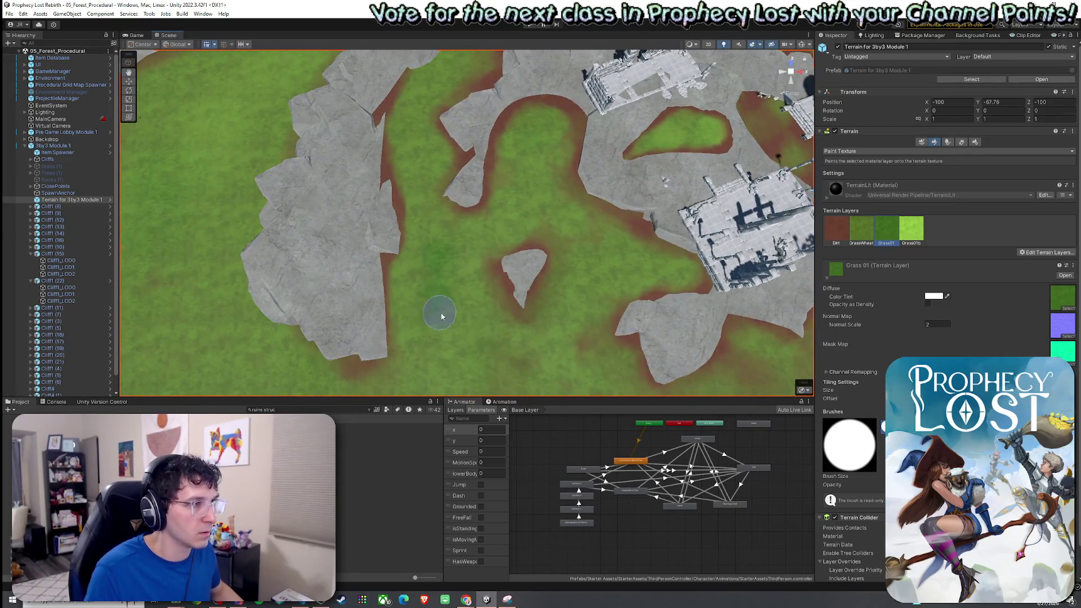
left_click_drag(440, 315, 542, 234)
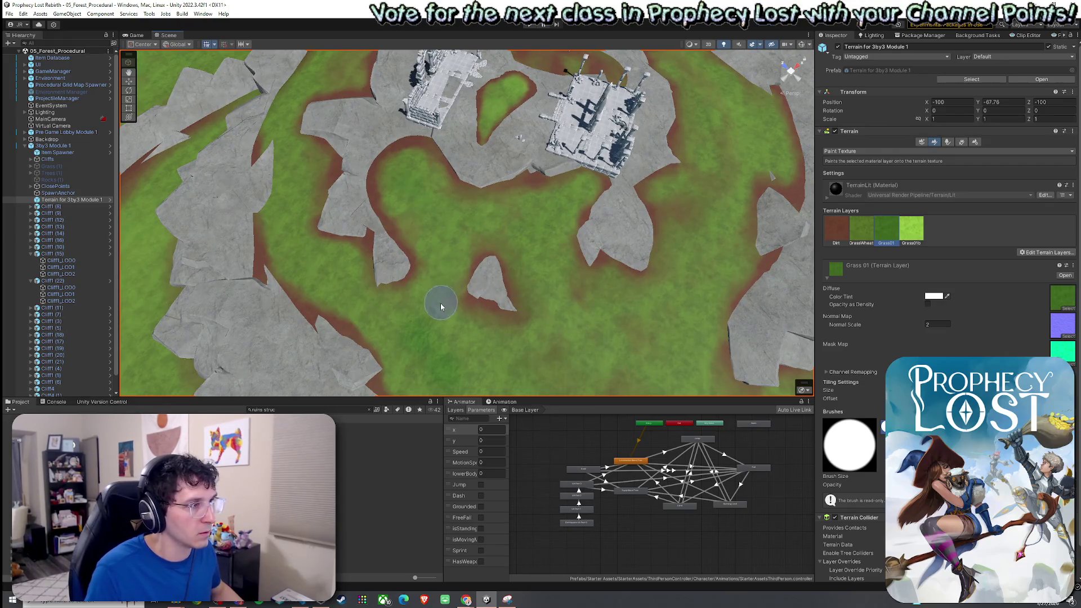
left_click_drag(290, 162, 733, 264)
Select the Dirt layer and orbit back to an overview of the grass-and-dirt arena
left_click(837, 230)
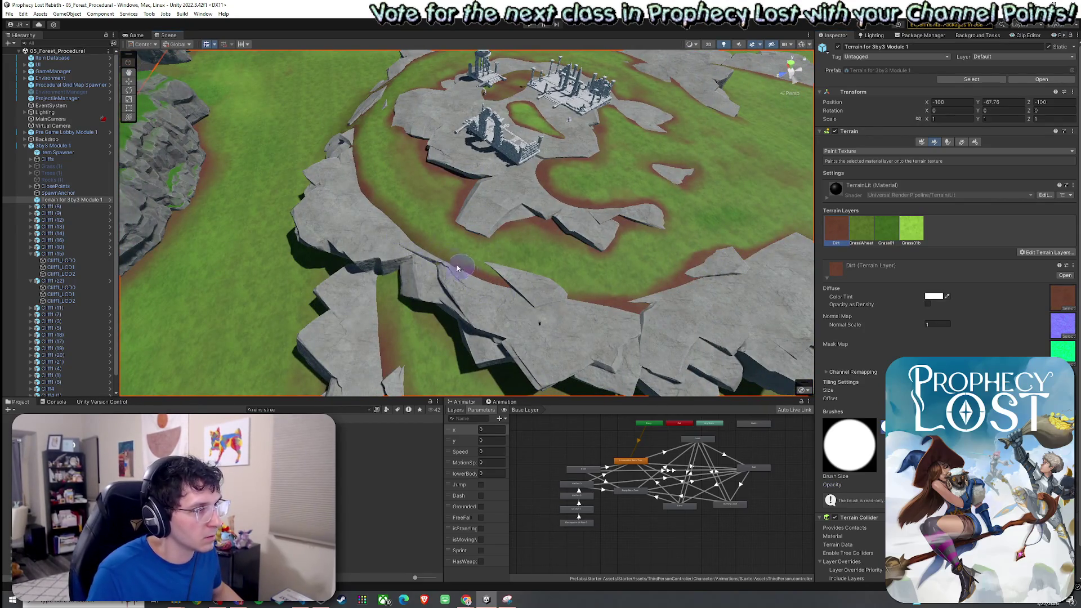
mouse_move(422, 242)
left_mouse_down()
mouse_move(535, 296)
mouse_move(531, 306)
mouse_move(340, 310)
left_mouse_up()
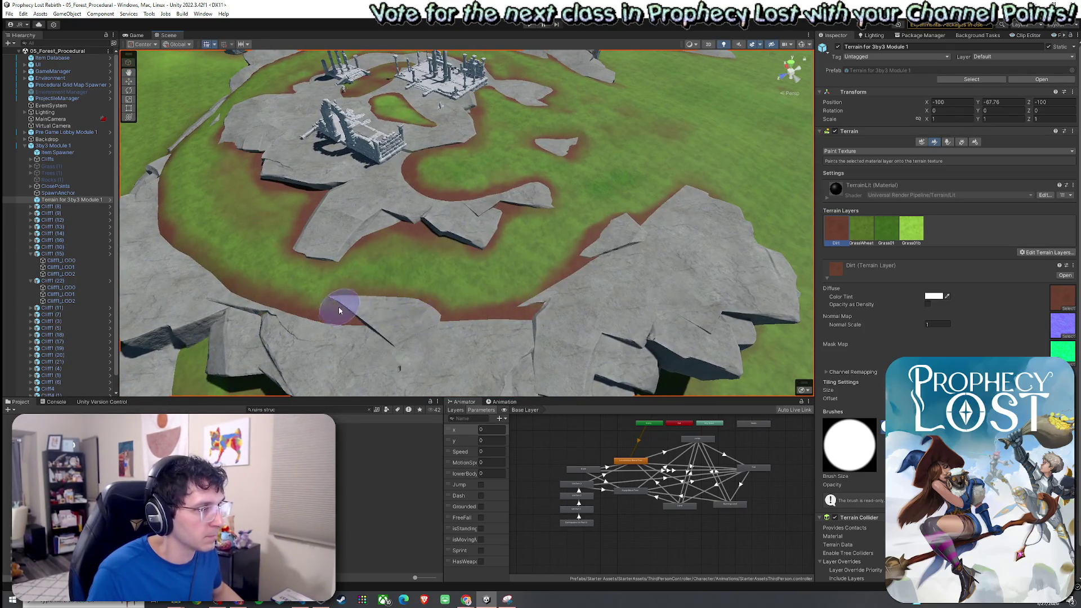
left_click_drag(482, 326, 507, 309)
mouse_move(457, 329)
left_mouse_down()
mouse_move(439, 309)
mouse_move(373, 288)
mouse_move(234, 265)
mouse_move(417, 243)
mouse_move(265, 237)
mouse_move(579, 258)
mouse_move(774, 255)
left_mouse_up()
mouse_move(575, 254)
left_mouse_down()
mouse_move(764, 272)
mouse_move(354, 235)
left_mouse_up()
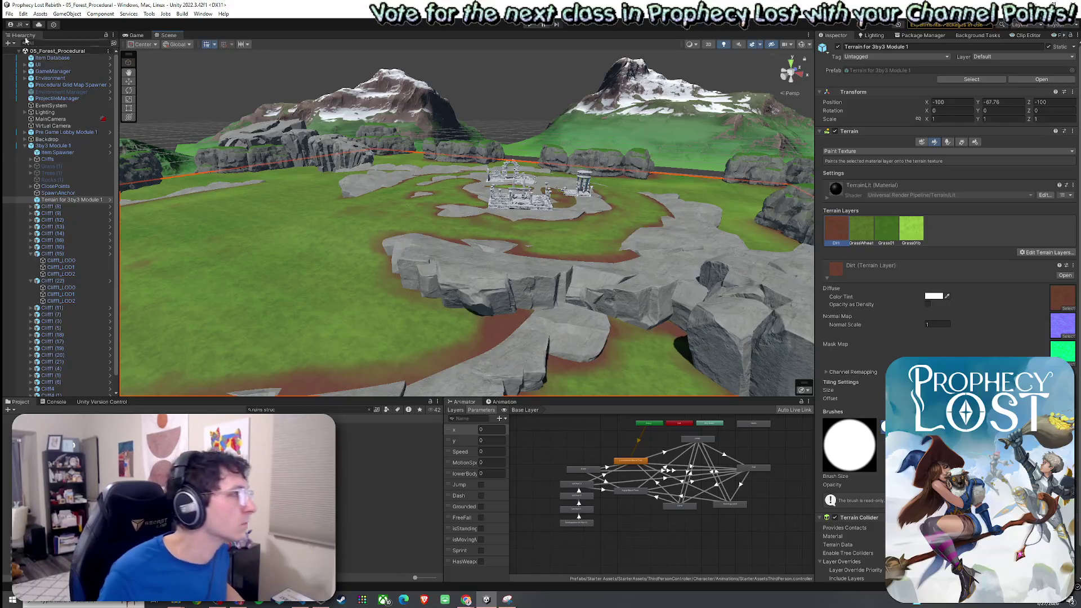
In Paint Trees, add Broadleaf_1_1 as a new tree type
left_click(948, 141)
left_click(1039, 235)
left_click(1042, 243)
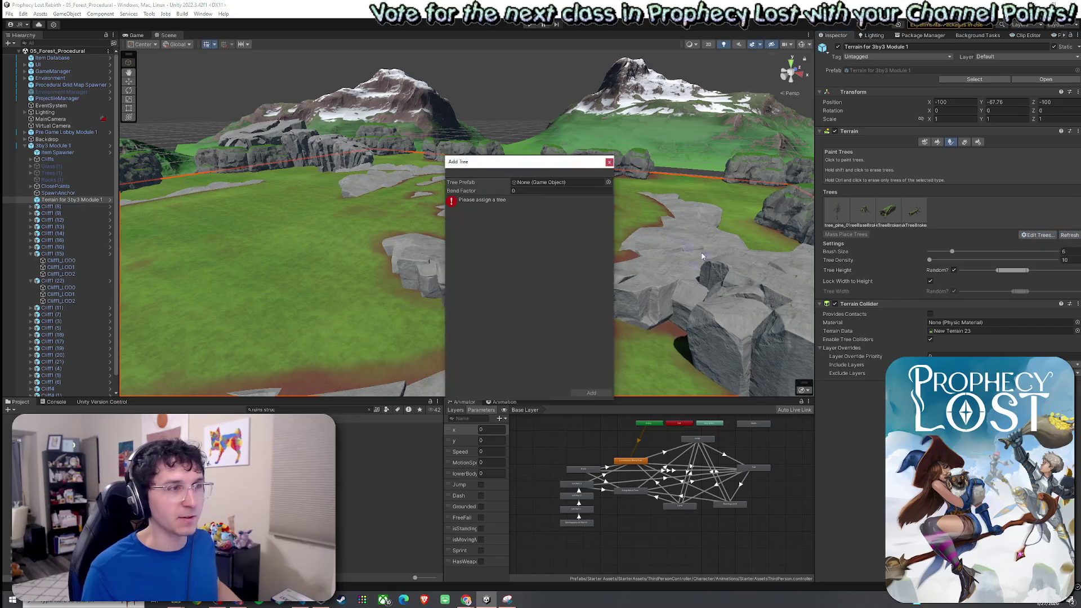
left_click(602, 182)
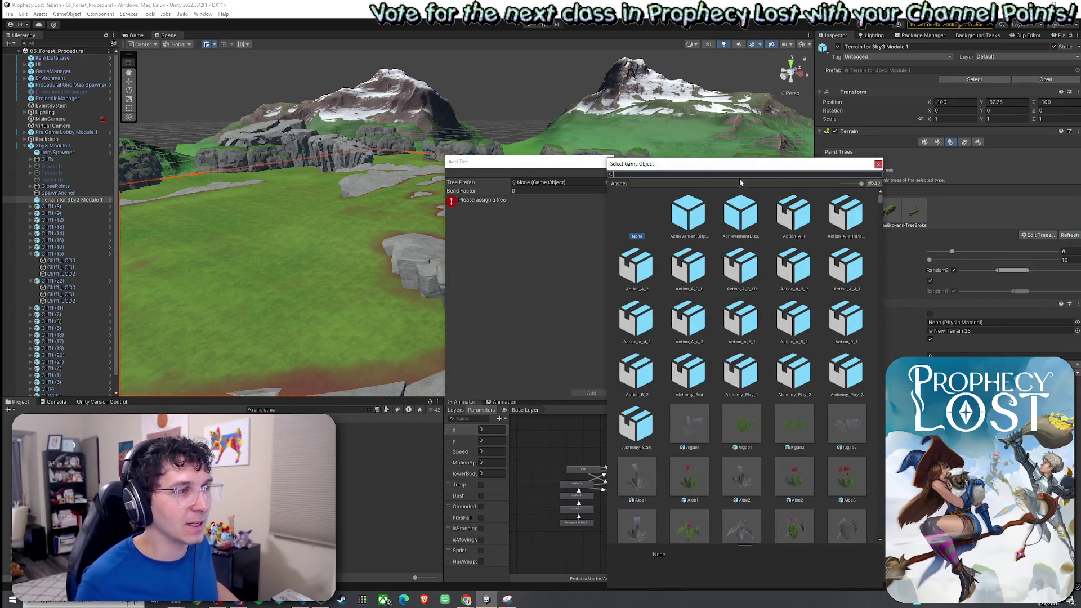
left_click(877, 165)
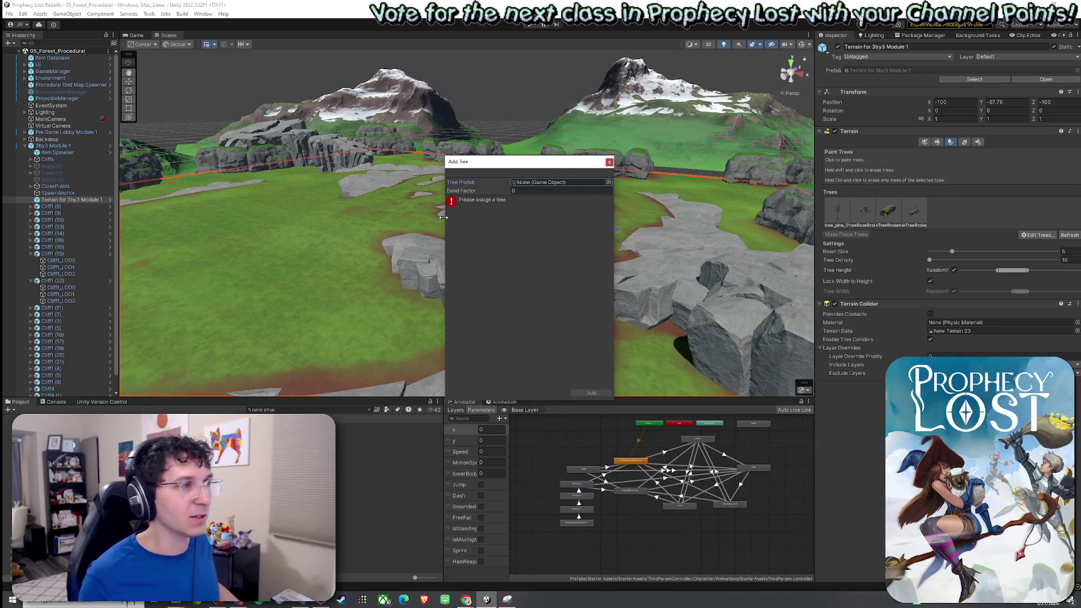
left_click(608, 182)
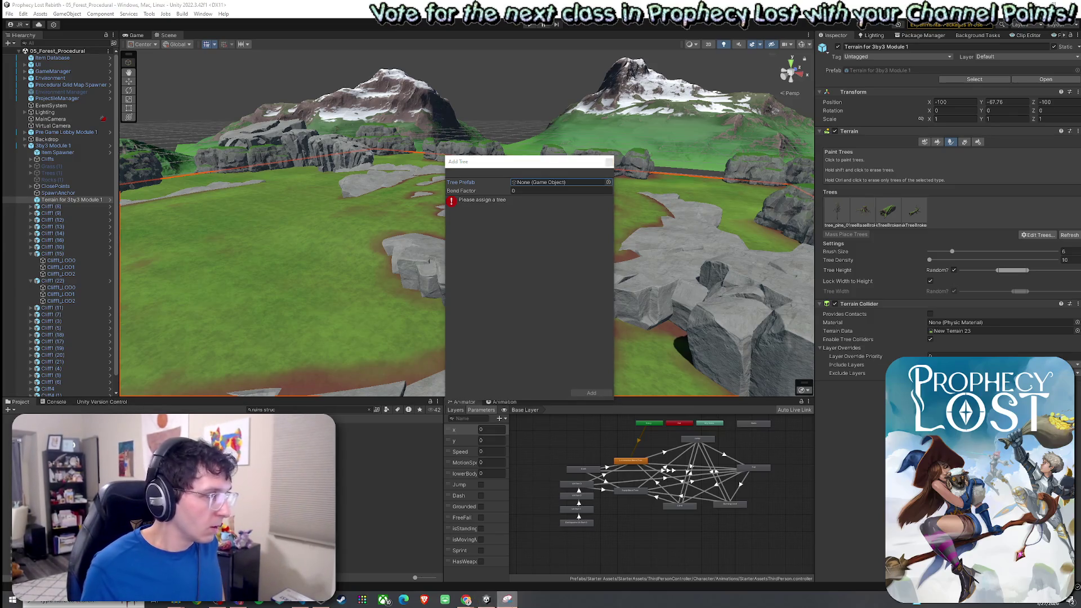
left_click(608, 182)
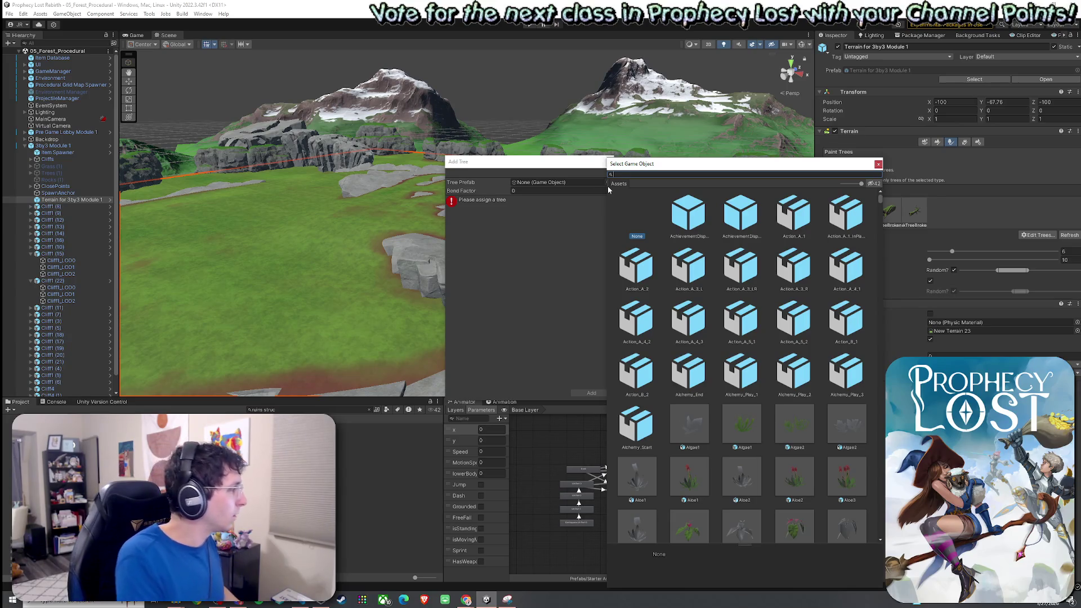
type("broadleaf")
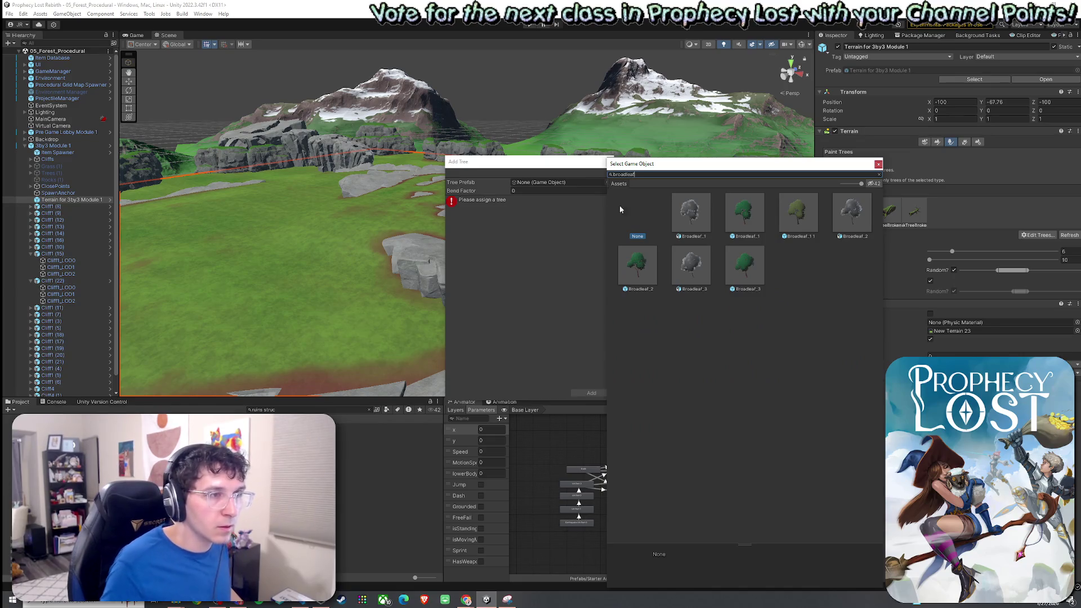
double_click(798, 212)
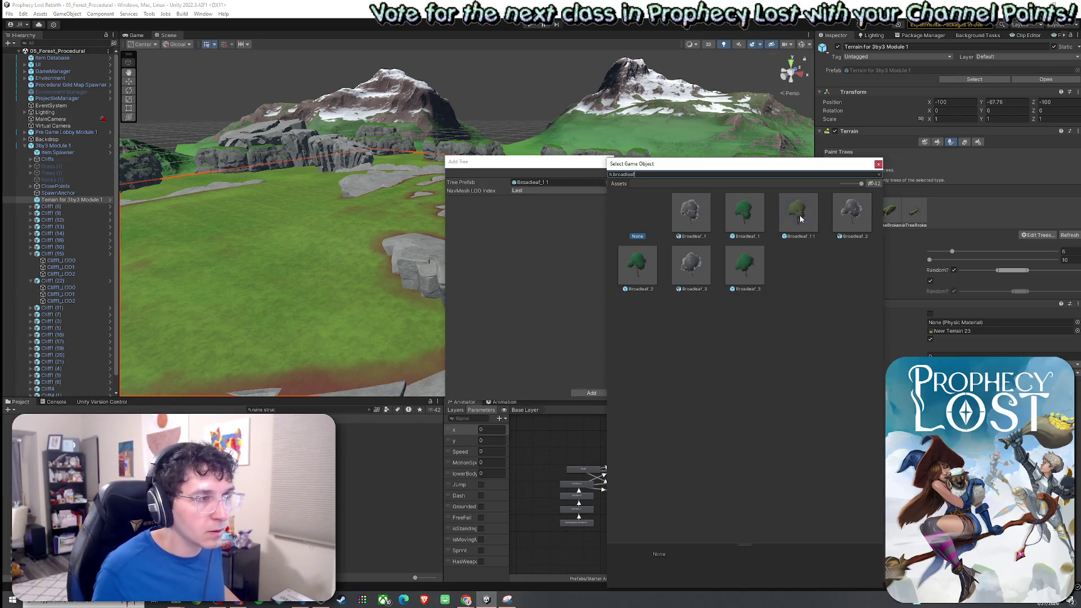
left_click(591, 393)
Add Deadtree1 as another paintable tree type
left_click(1039, 234)
left_click(1042, 239)
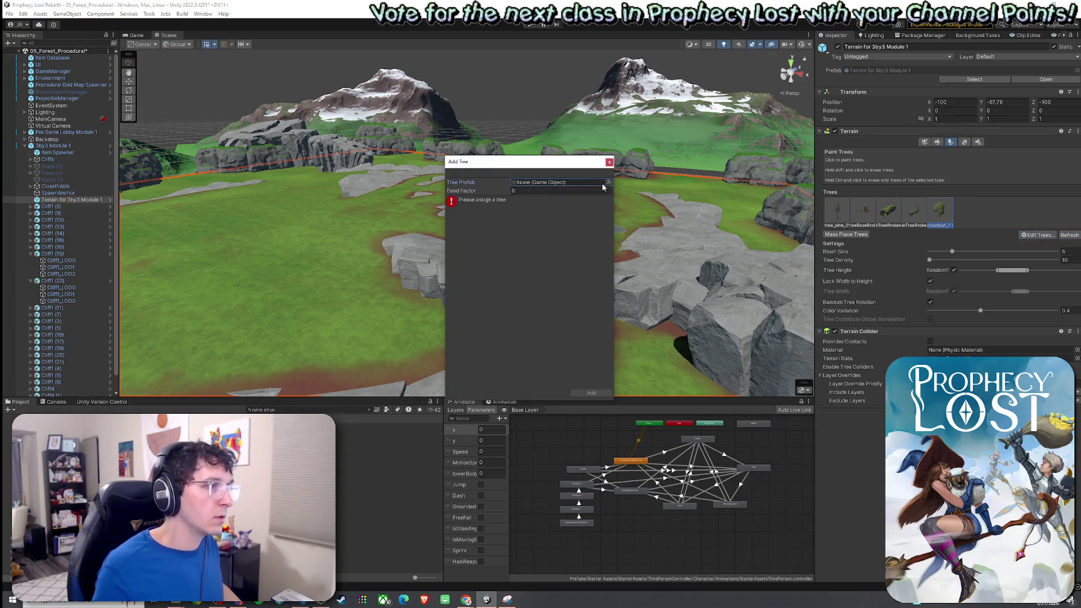
left_click(608, 182)
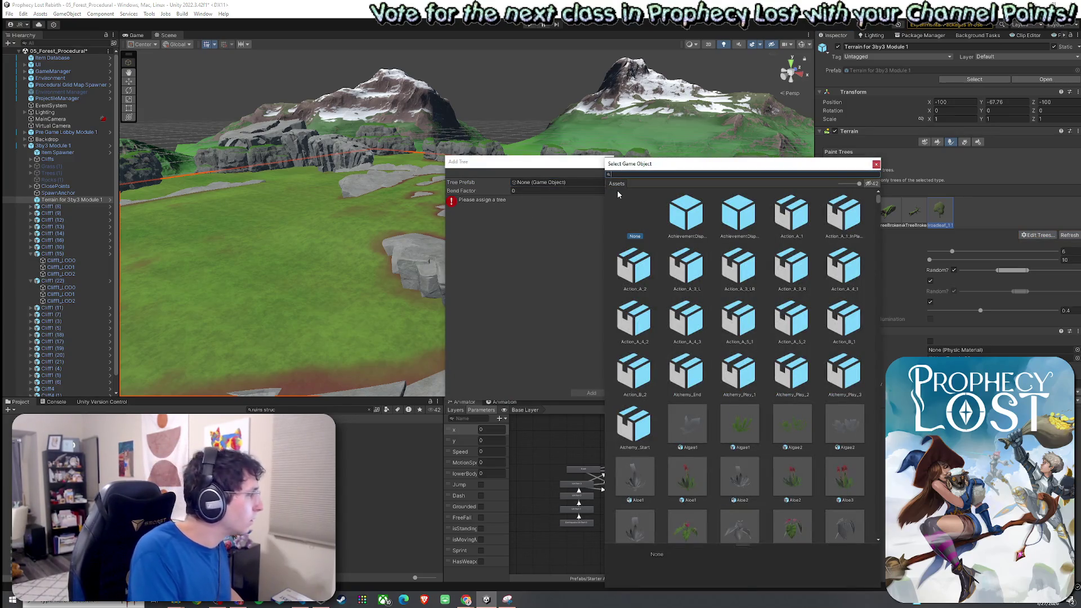
type("deadtree")
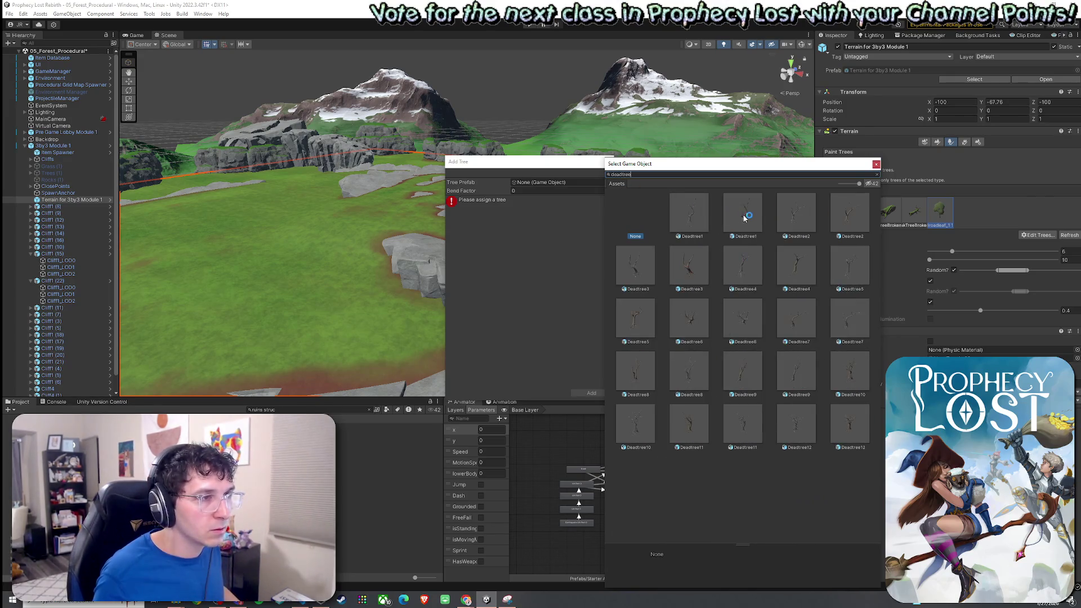
double_click(732, 214)
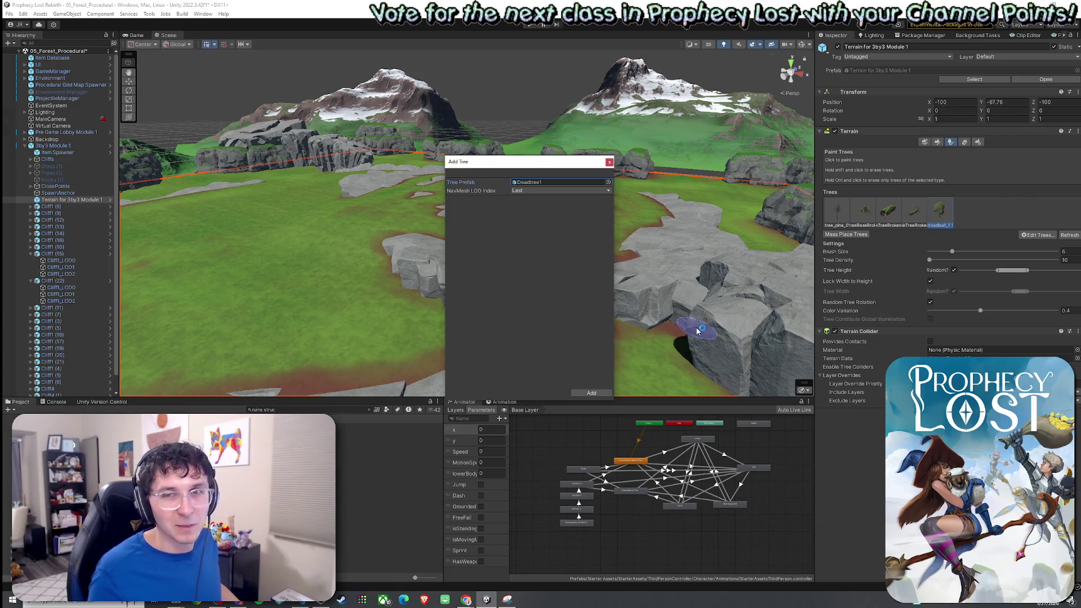
left_click(591, 392)
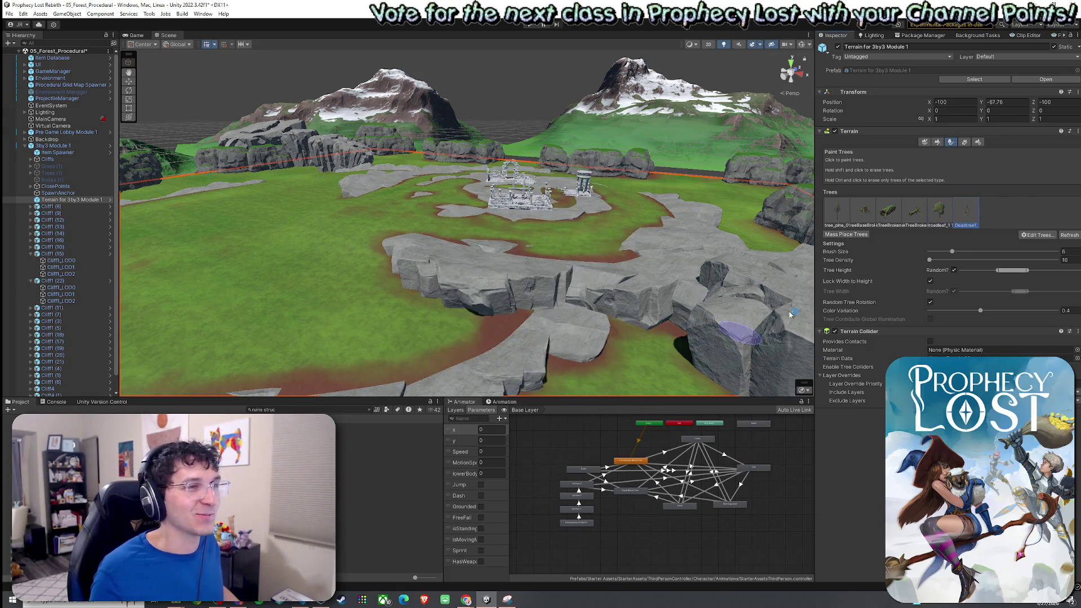
Add the SM_tree_tall_01 (1) prefab as a tree type and paint one tree on the grass
left_click(1033, 236)
left_click(1039, 247)
left_click(609, 183)
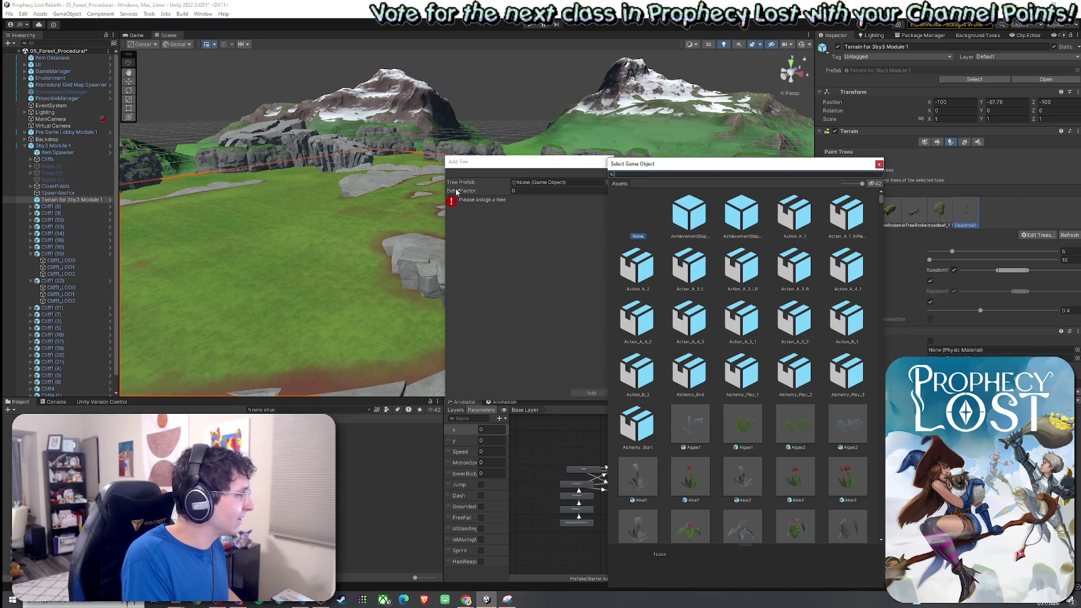
type("_tall")
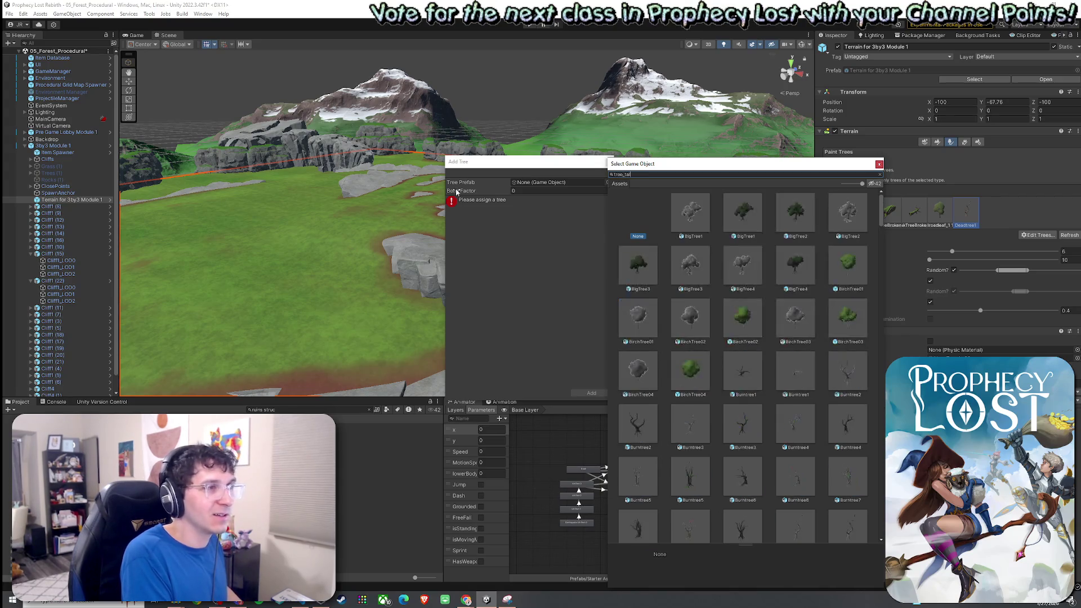
left_click(726, 214)
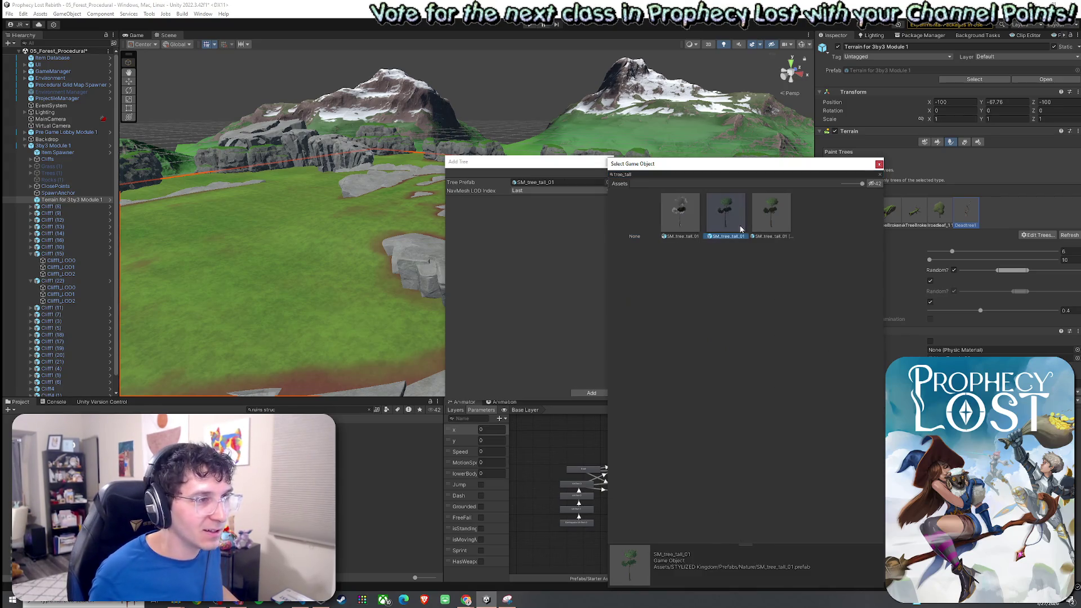
left_click(774, 227)
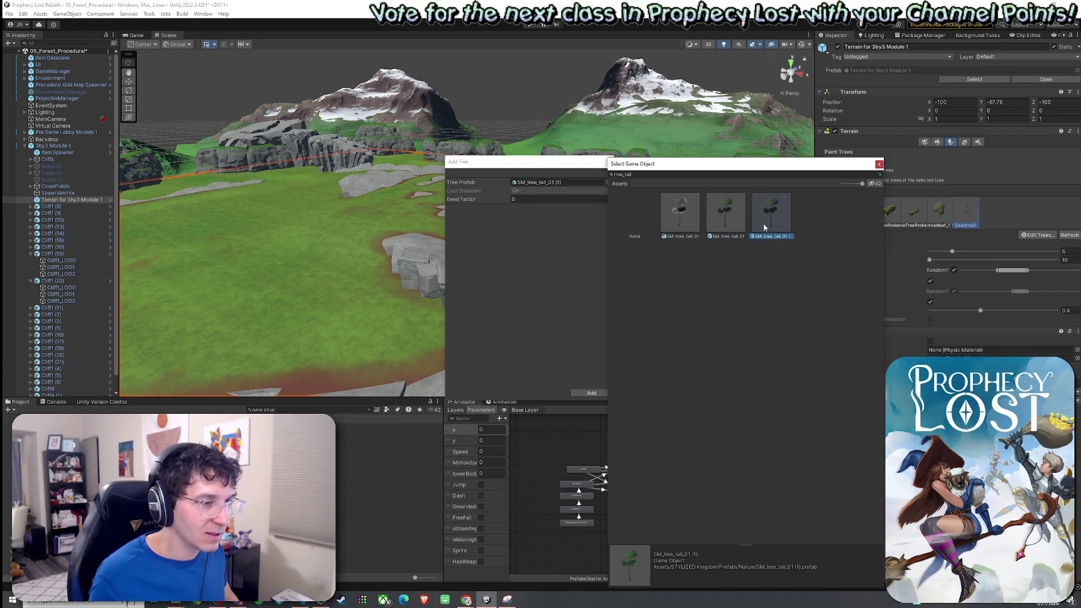
double_click(763, 223)
left_click(591, 392)
left_click(340, 319)
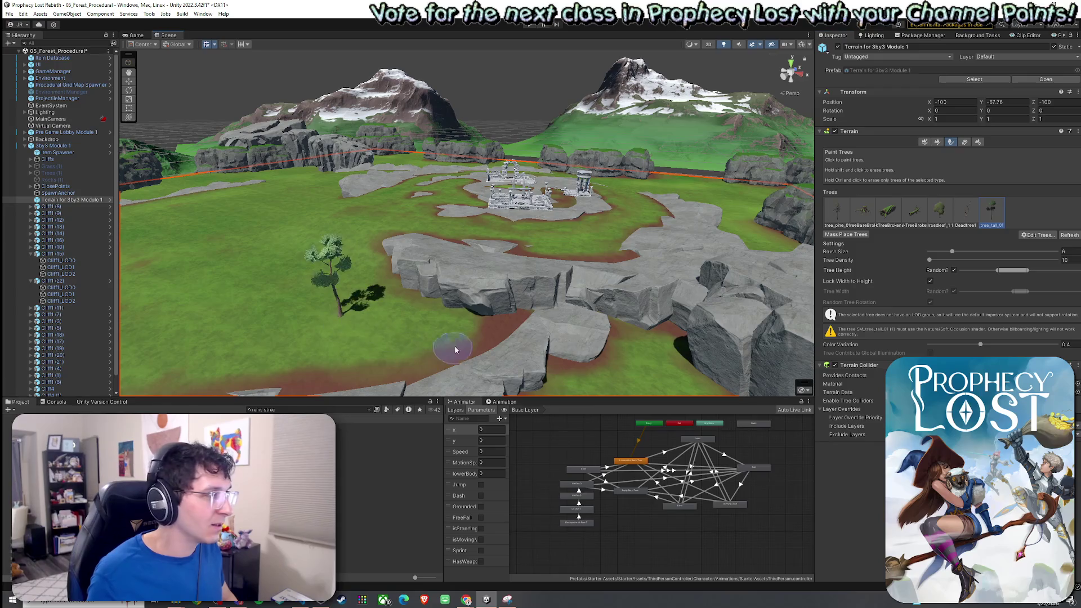
Undo the test trees and remove the old tall tree from the tree list
left_click(588, 251)
left_click_drag(616, 253, 619, 238)
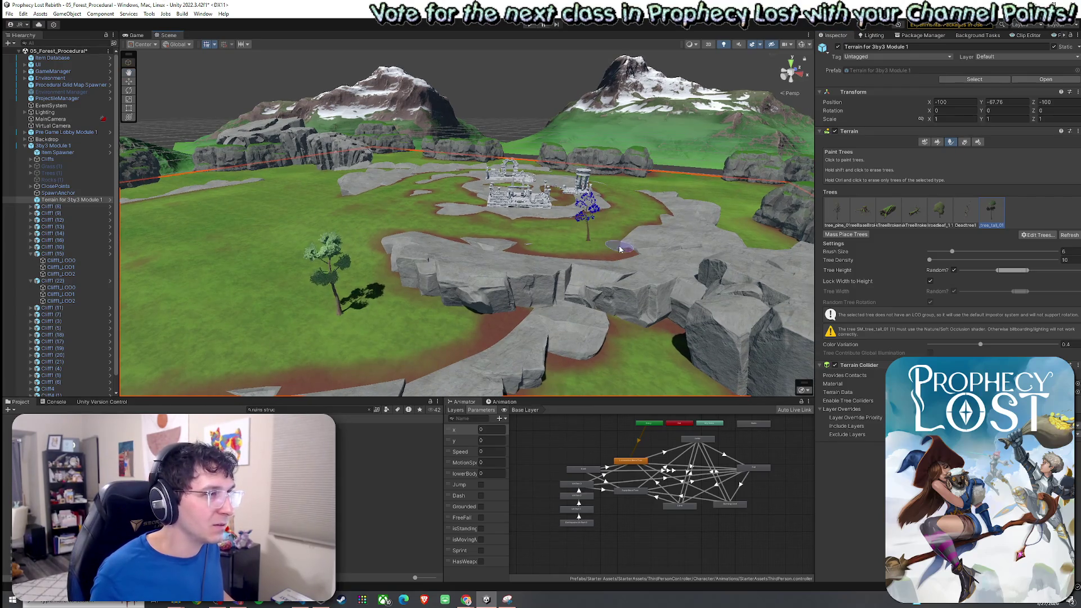
key("ctrl+z")
key("ctrl+z")
left_click(1035, 236)
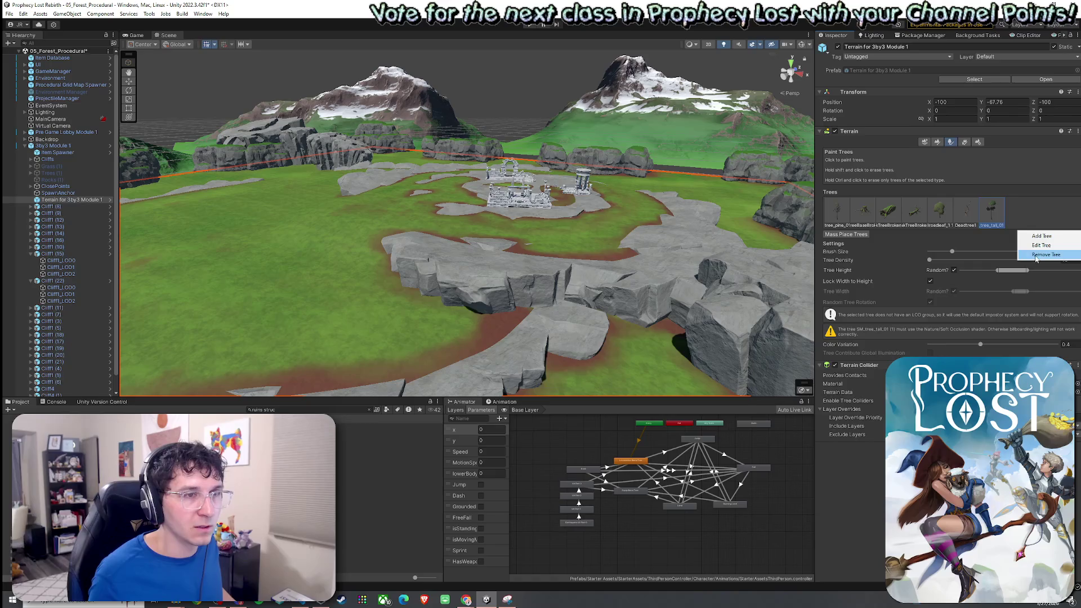
left_click(1034, 255)
Add SM_tree_tall_01 as a tree type and place a test tree beside the ruins
left_click(1042, 236)
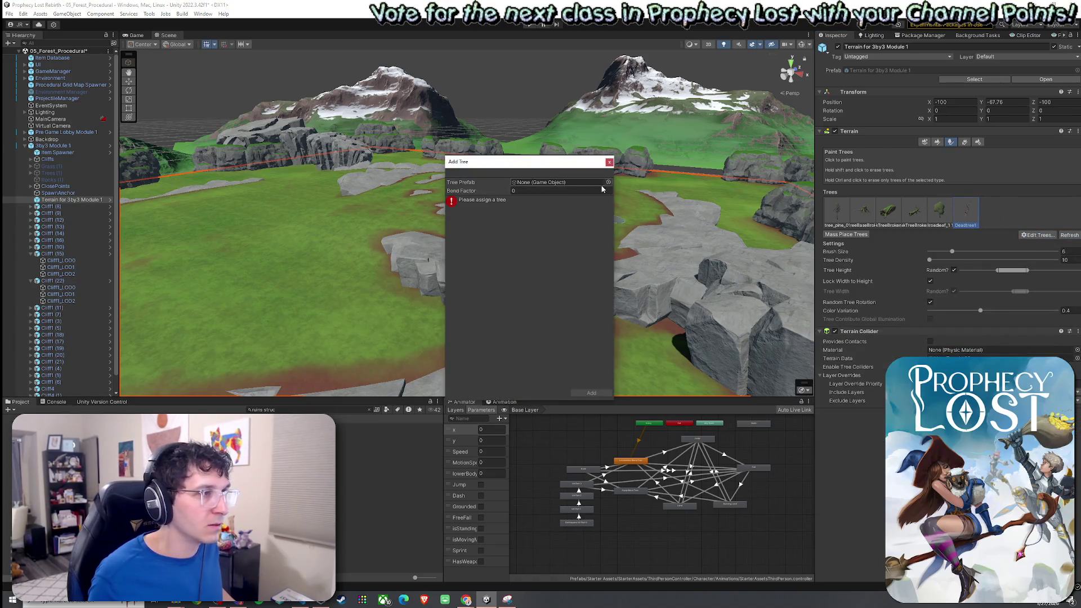
left_click(608, 181)
type("e_tall")
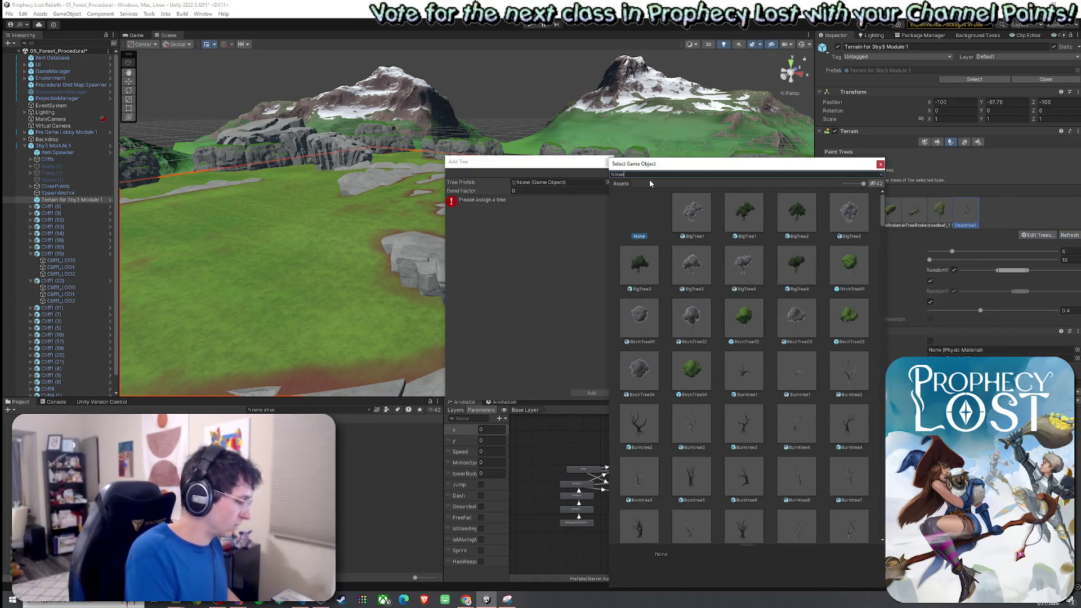
double_click(727, 212)
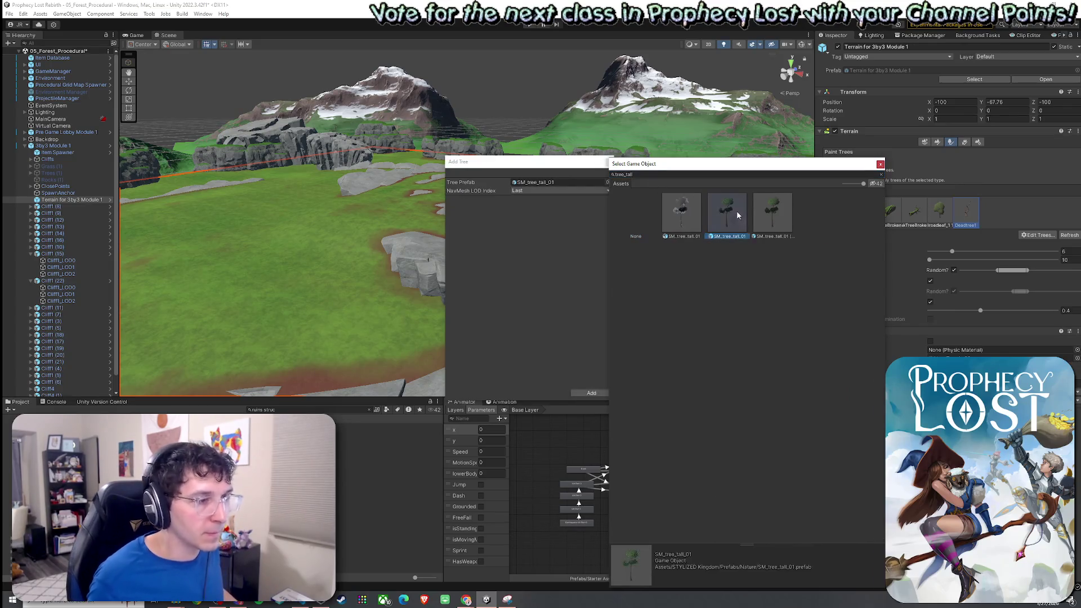
left_click(591, 393)
left_click(623, 212)
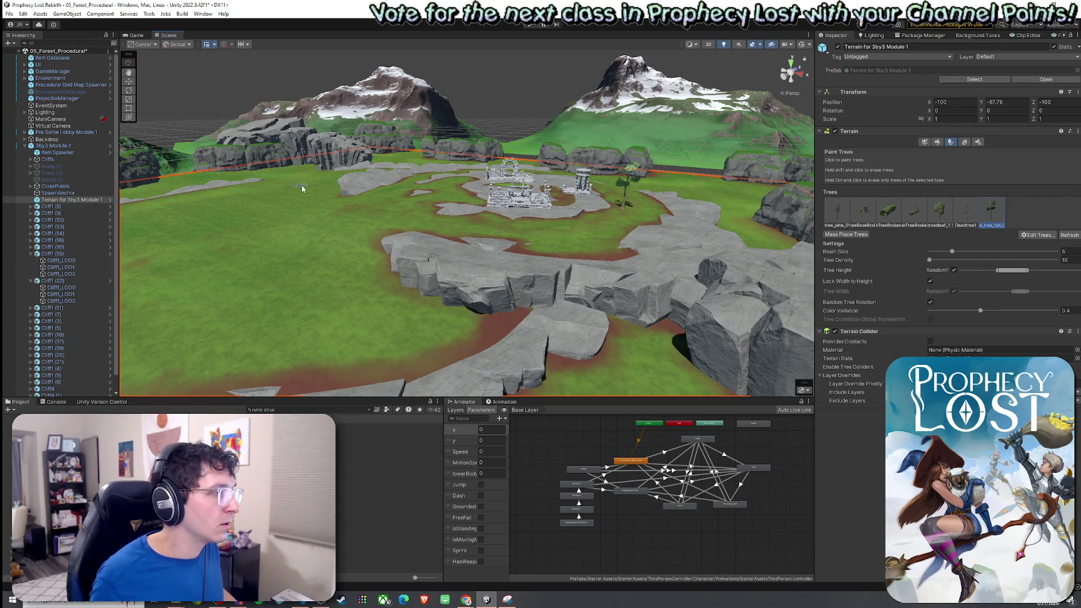
Select the broadleaf tree and plant four of them on the grass around the ruins
key("w")
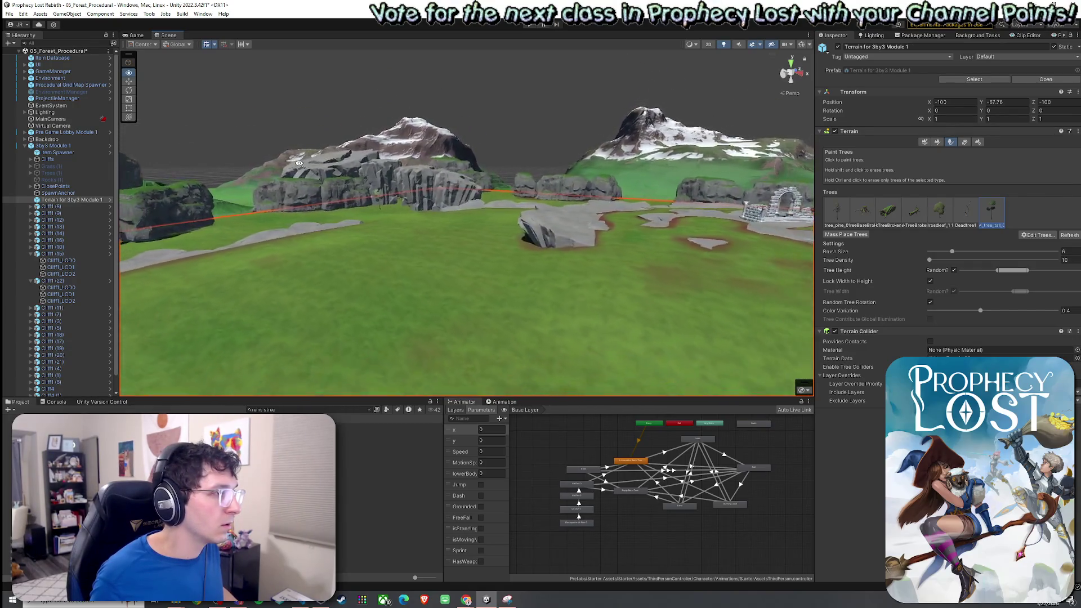
key("s")
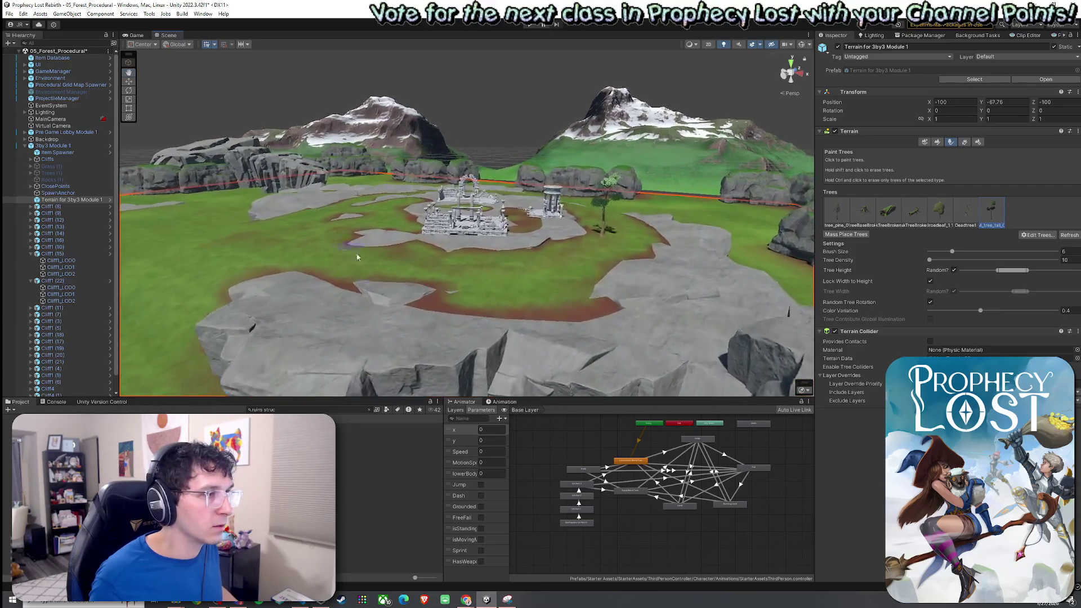
mouse_move(345, 241)
left_mouse_down()
mouse_move(652, 315)
mouse_move(450, 289)
left_mouse_up()
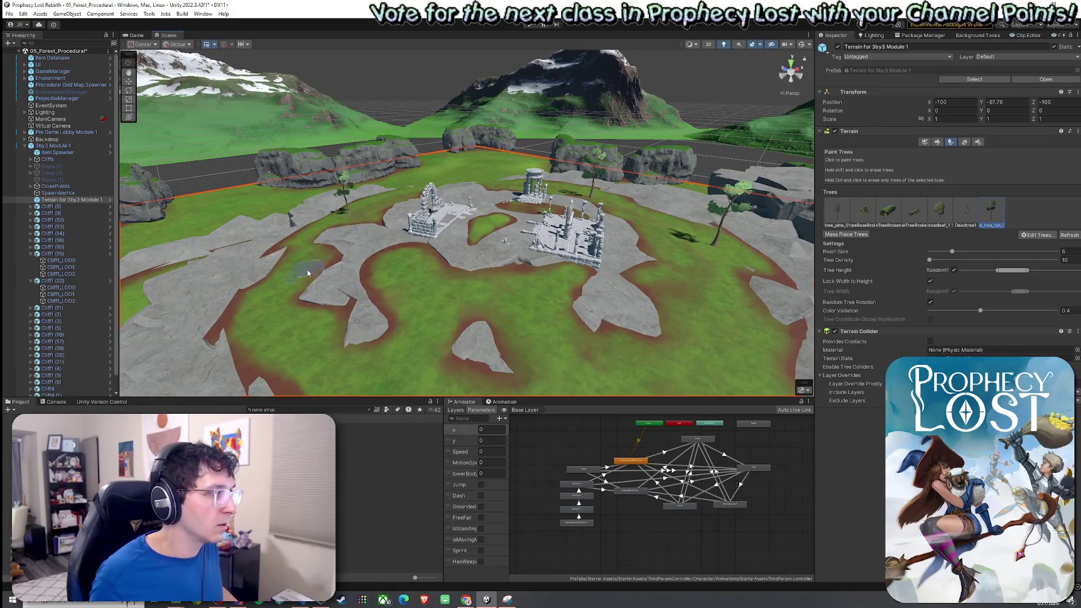
left_click_drag(292, 307, 467, 259)
left_click(939, 211)
left_click(628, 236)
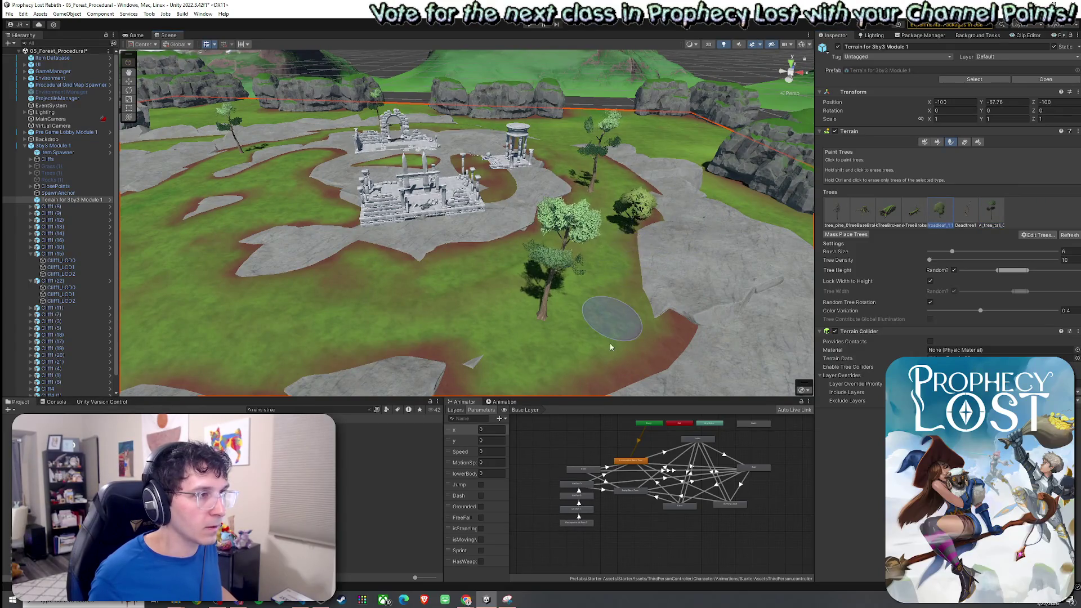
left_click(616, 327)
left_click(214, 163)
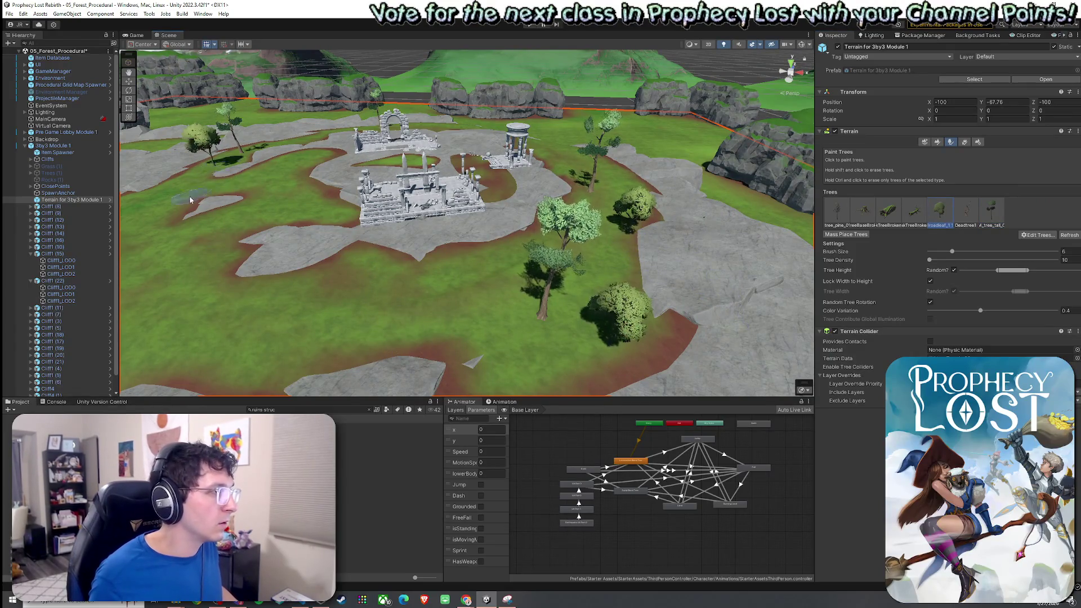
left_click(580, 169)
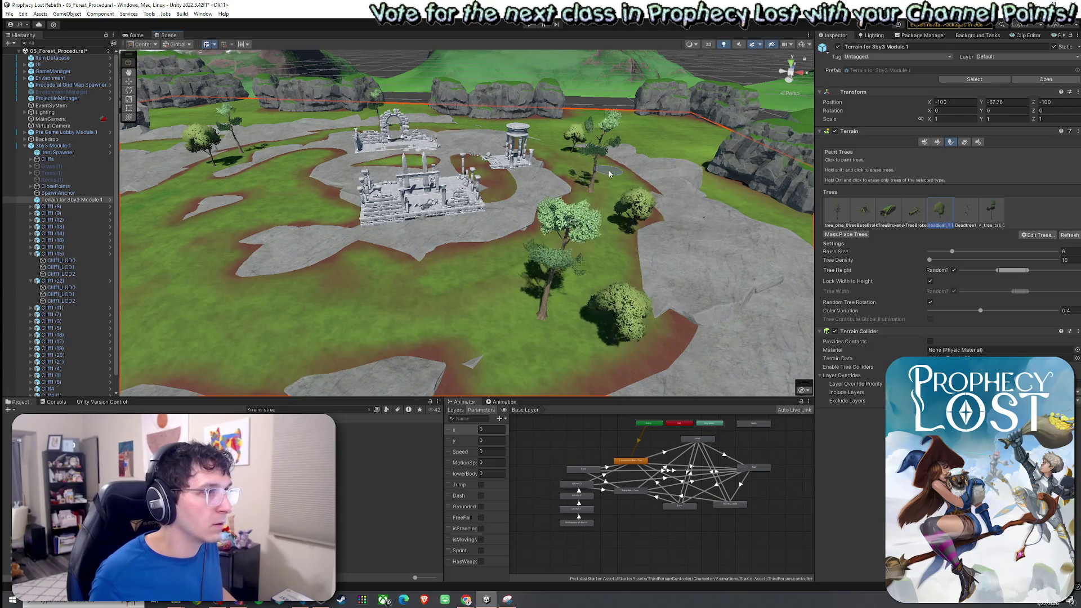
left_click_drag(580, 177, 254, 217)
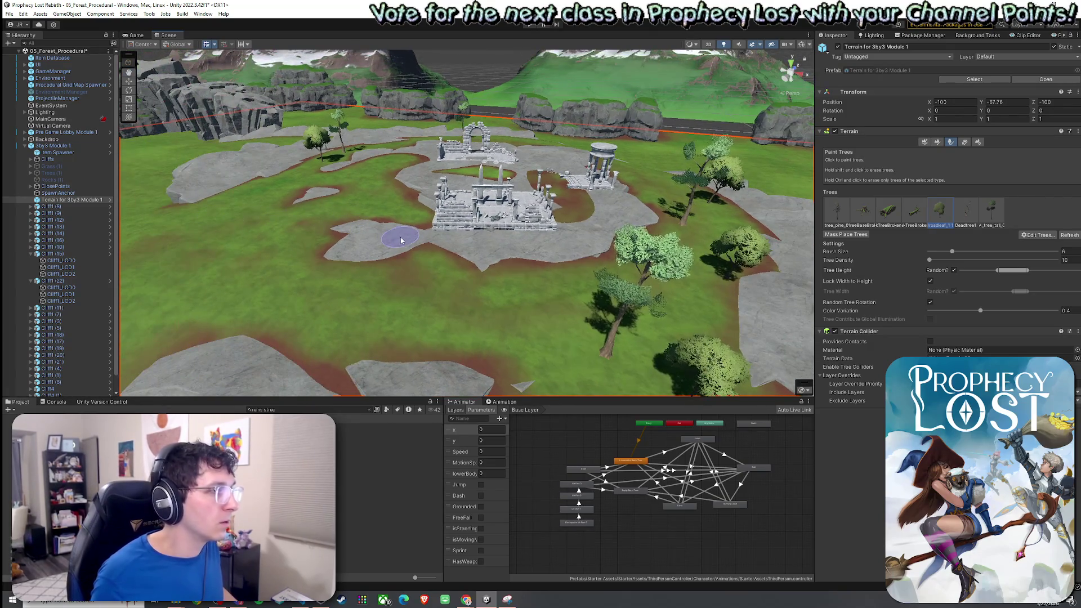
scroll(374, 217, "up", 10)
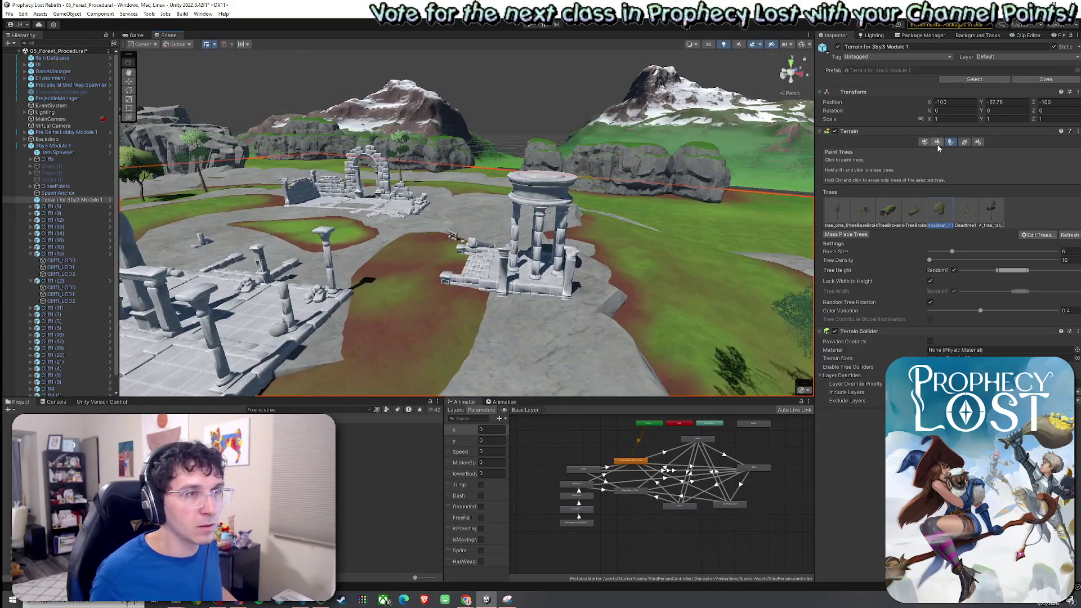
In Paint Texture, paint grass over the brown path beside the temple
left_click(935, 141)
mouse_move(563, 282)
left_mouse_down()
mouse_move(496, 287)
mouse_move(490, 277)
left_mouse_up()
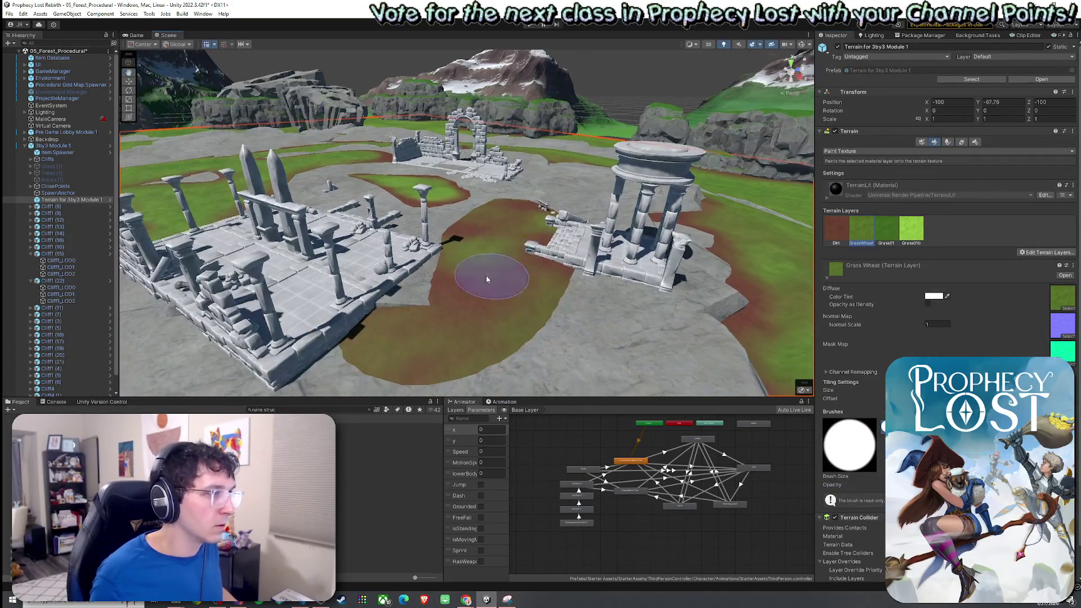
mouse_move(509, 217)
left_mouse_down()
mouse_move(496, 271)
mouse_move(410, 337)
mouse_move(495, 285)
left_mouse_up()
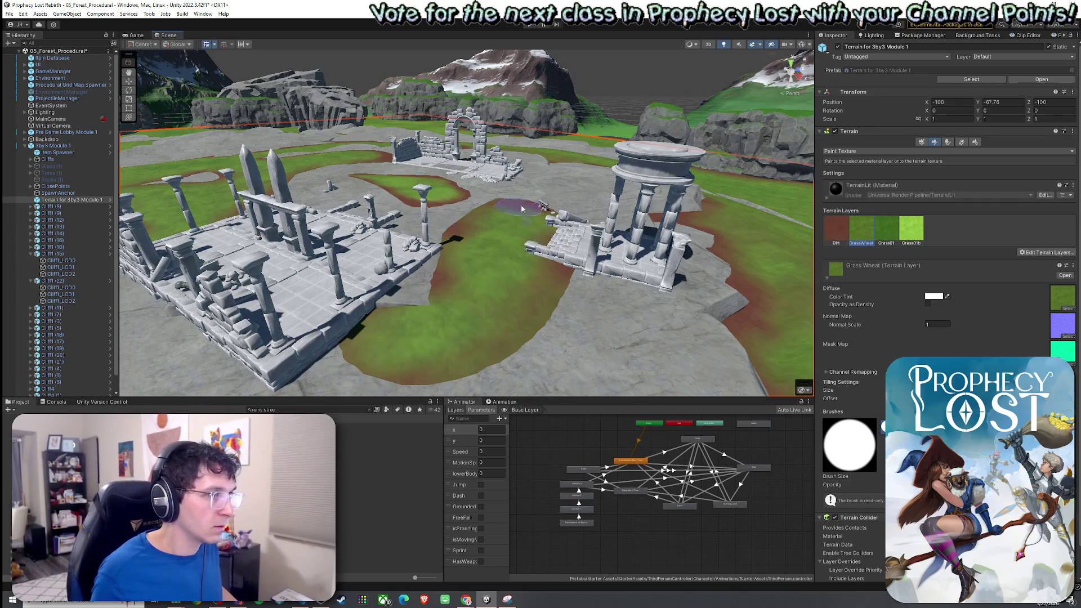
left_click(885, 229)
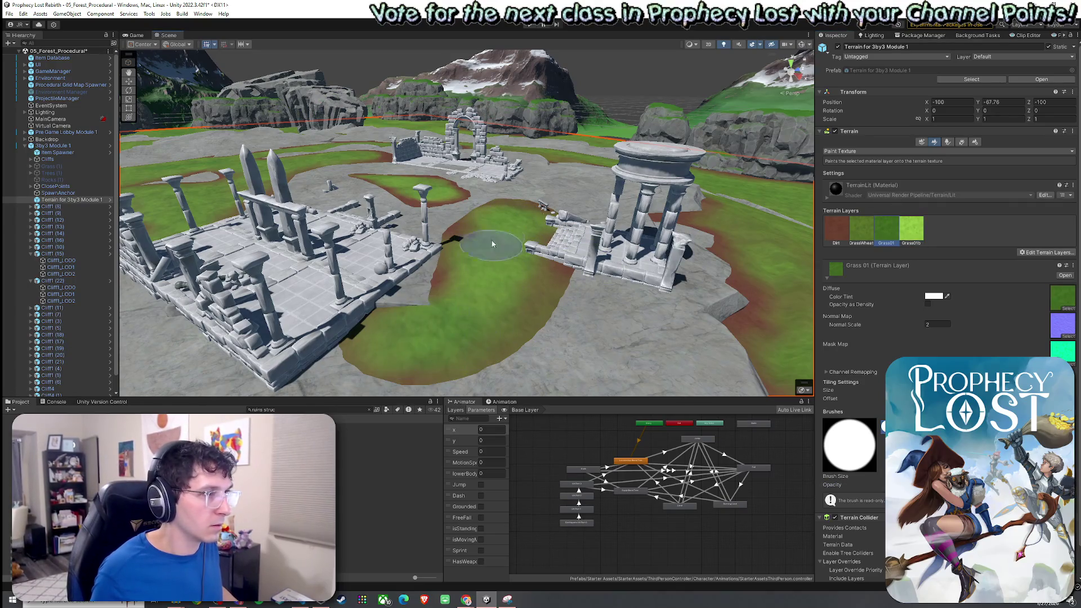
left_click(836, 238)
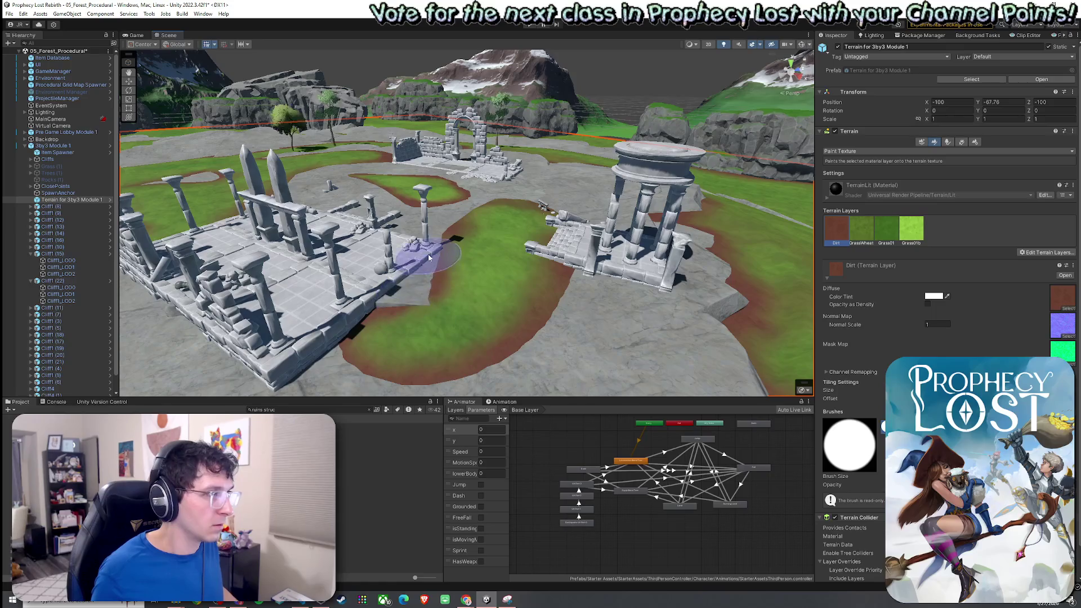
Reselect the GrassWheat layer and pull back to a wide view of the terrain
mouse_move(470, 205)
left_mouse_down()
mouse_move(264, 280)
mouse_move(442, 331)
left_mouse_up()
left_click(862, 228)
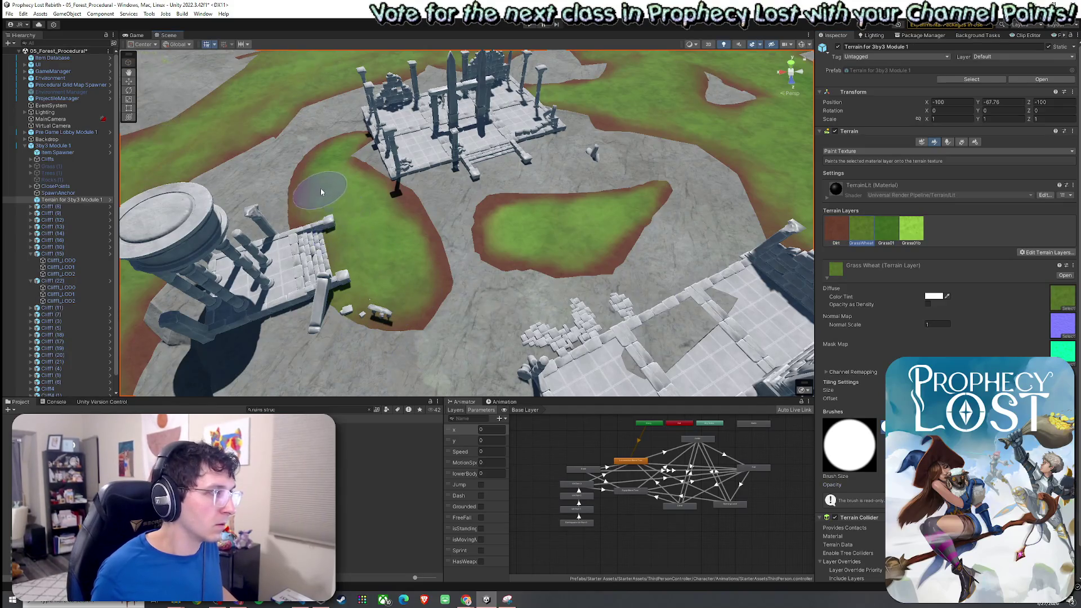
mouse_move(421, 293)
left_mouse_down()
mouse_move(922, 260)
mouse_move(596, 279)
left_mouse_up()
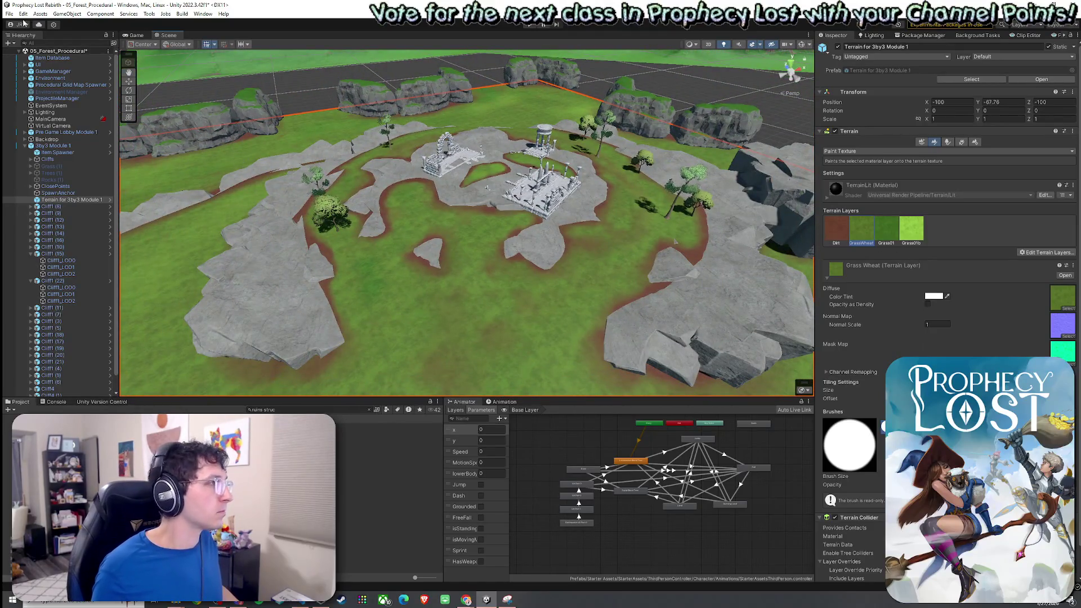
left_click(9, 14)
left_click(54, 5)
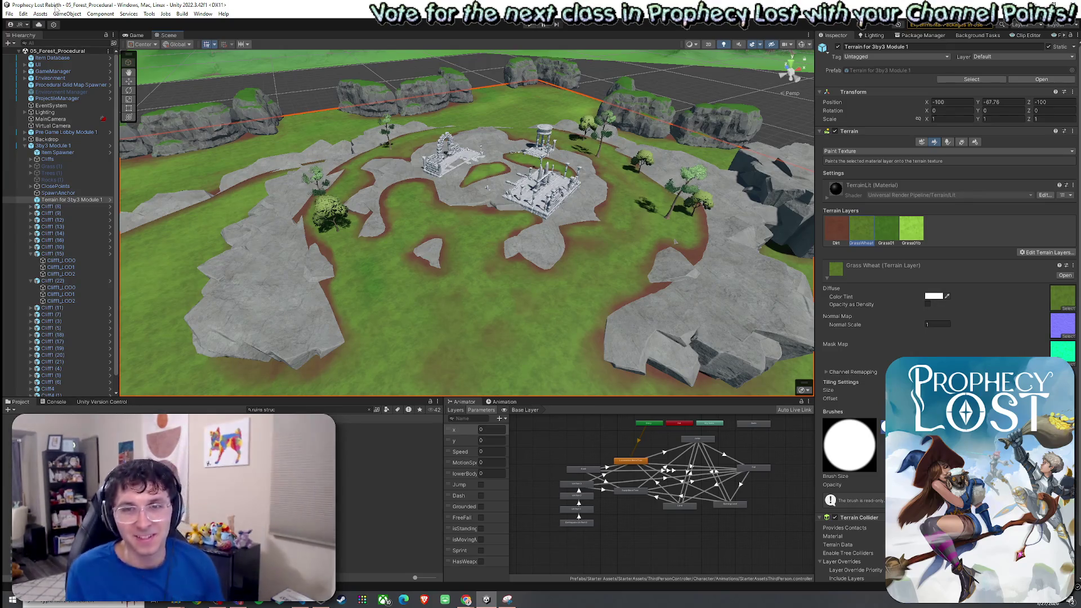
Paint GrassWheat into the dirt strip at the terrain edge near the ruins
left_click(10, 13)
left_click(9, 14)
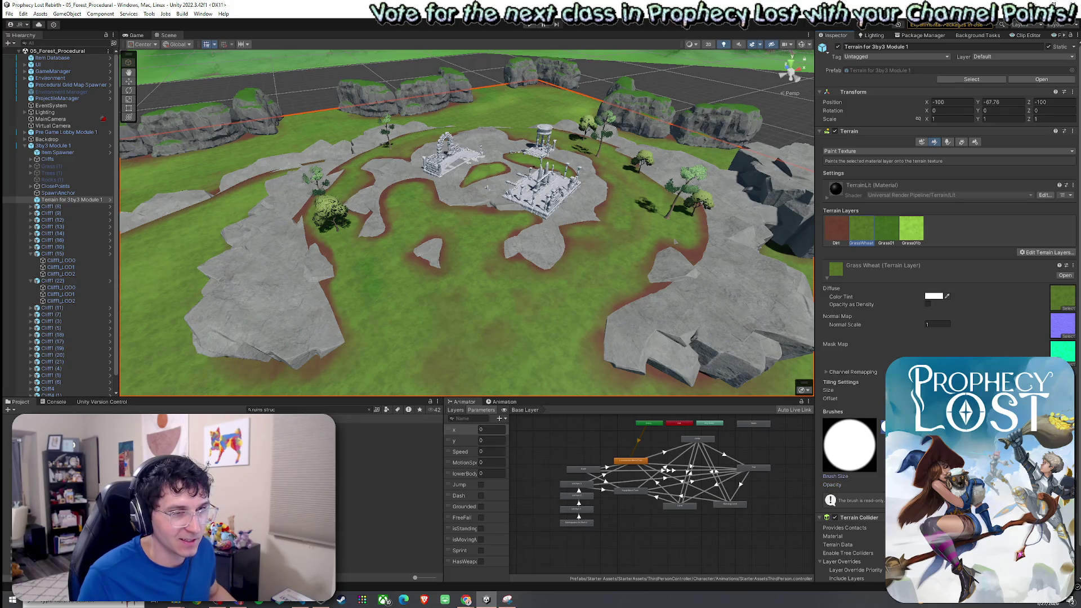
mouse_move(332, 209)
left_mouse_down()
mouse_move(688, 295)
mouse_move(627, 309)
left_mouse_up()
mouse_move(560, 294)
left_mouse_down()
mouse_move(599, 251)
mouse_move(554, 213)
mouse_move(603, 234)
mouse_move(597, 191)
mouse_move(663, 229)
mouse_move(639, 253)
left_mouse_up()
key("comma")
Save the scene and return to Paint Trees to edit the tree list
left_click(9, 14)
left_click(286, 42)
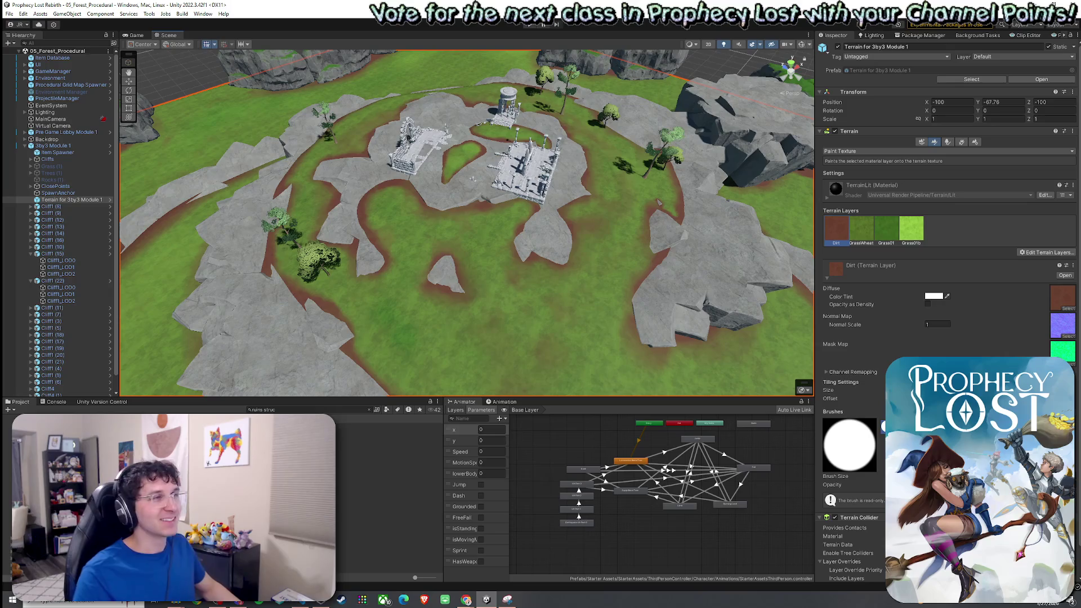
left_click(10, 14)
left_click(62, 55)
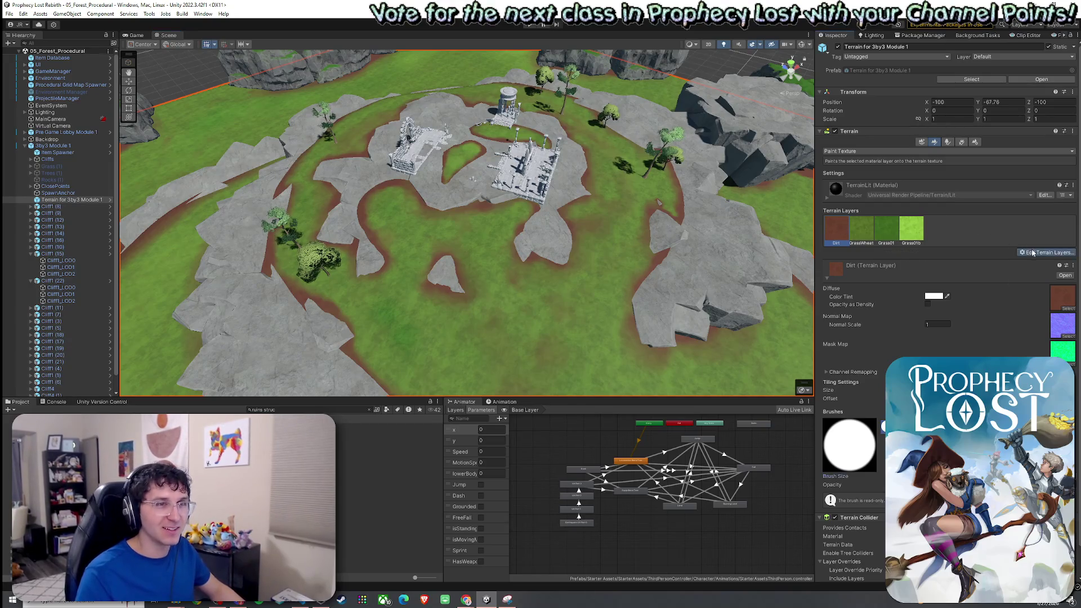
left_click(949, 144)
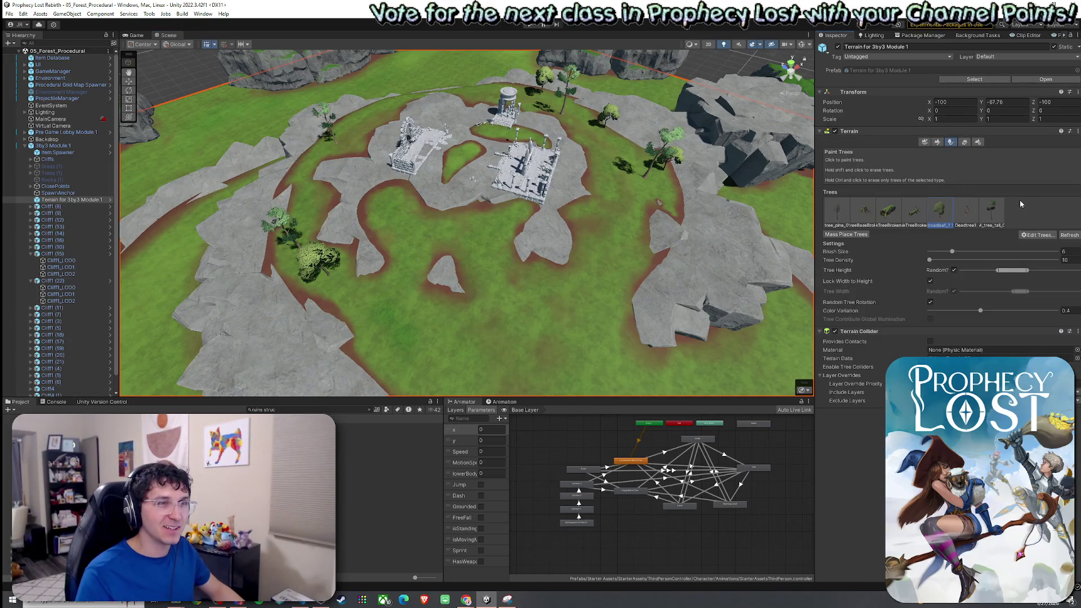
left_click(1035, 235)
Compare Bush1 variants and add the AsianValley Bush1 as a new tree type
left_click(1042, 246)
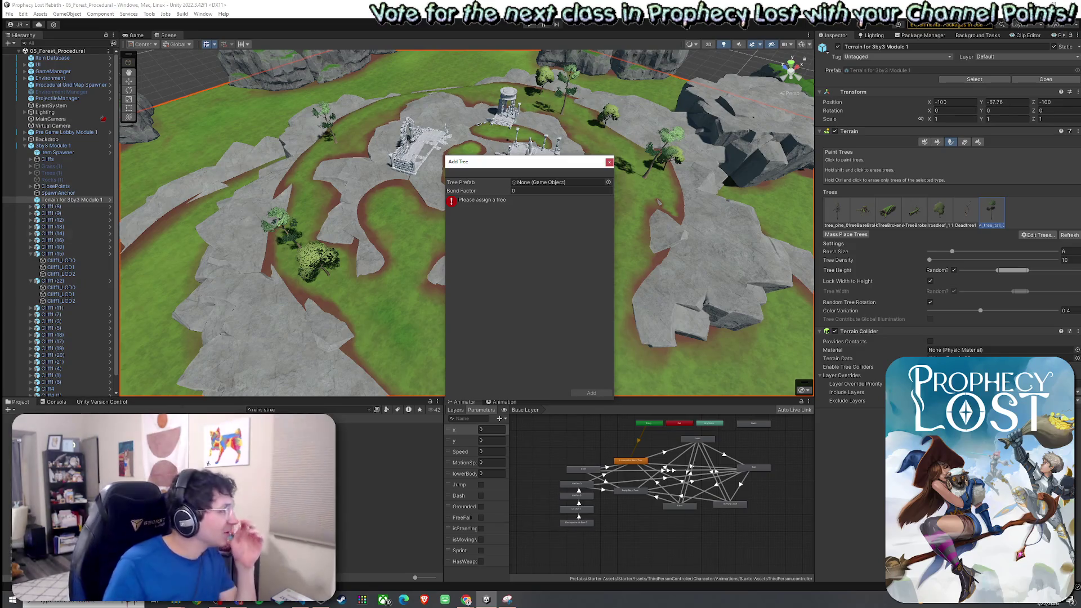
left_click(608, 183)
left_click_drag(644, 169, 662, 125)
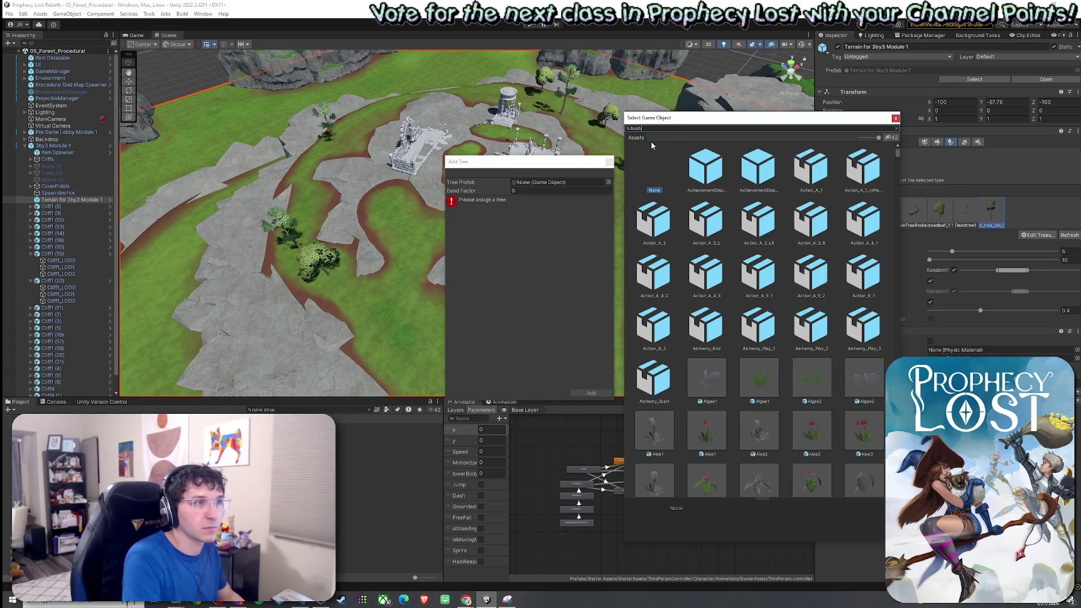
type("bush1")
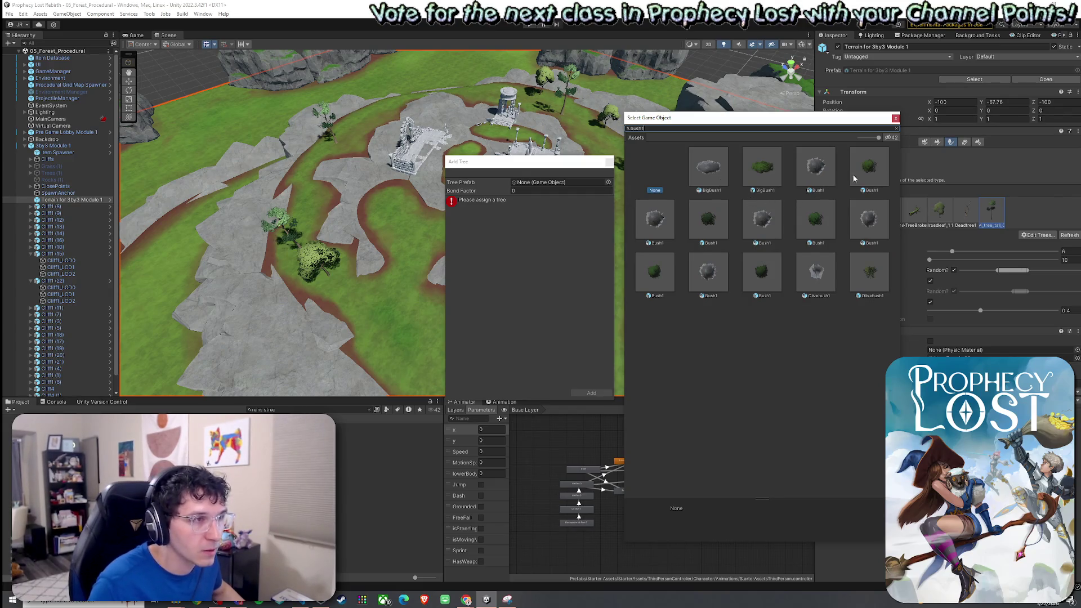
left_click(871, 169)
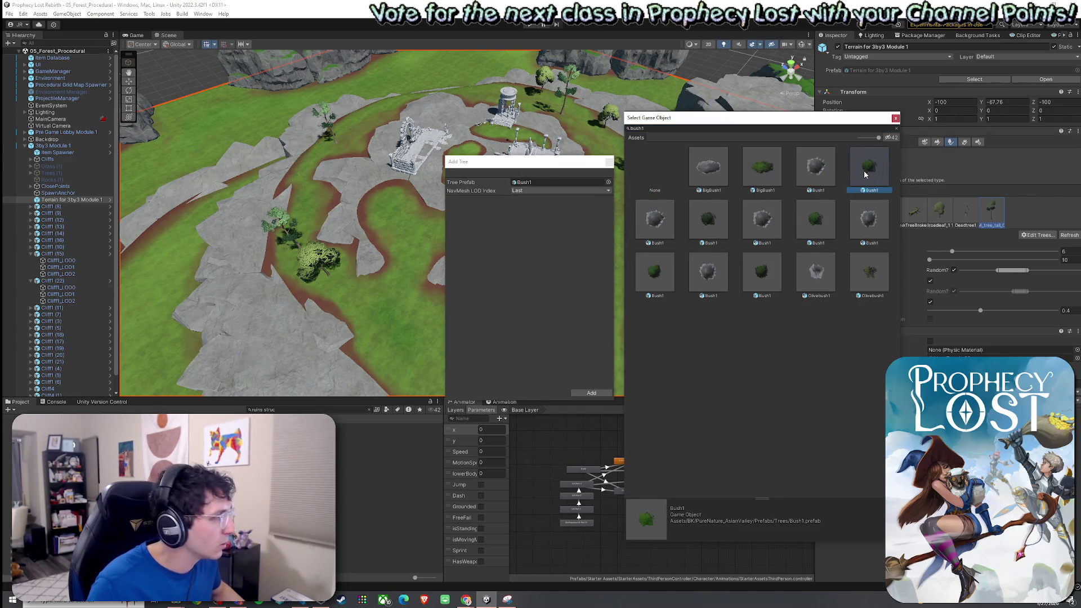
left_click(703, 224)
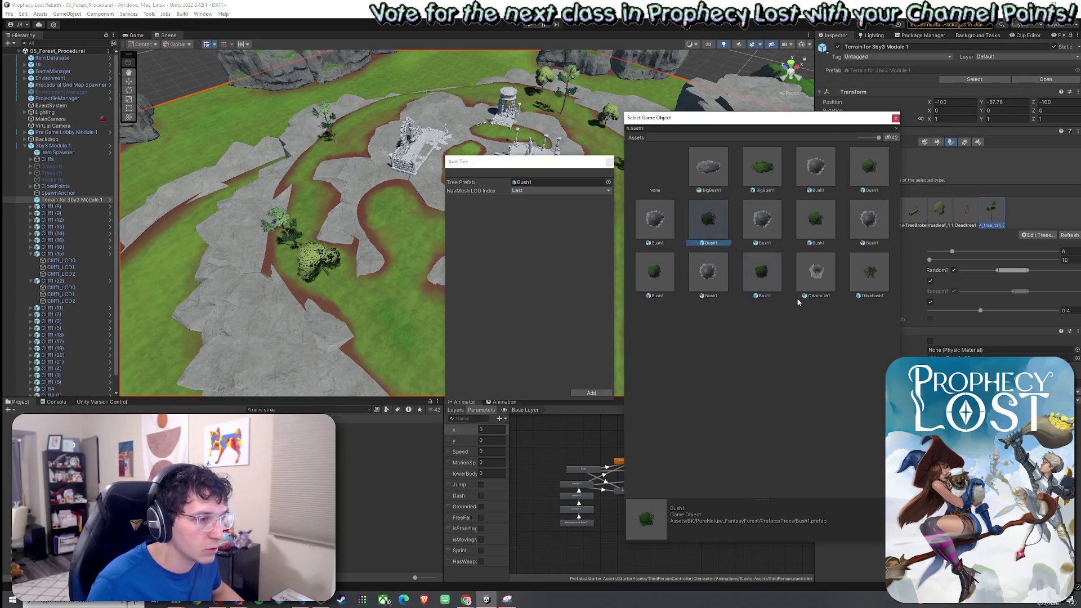
left_click(775, 284)
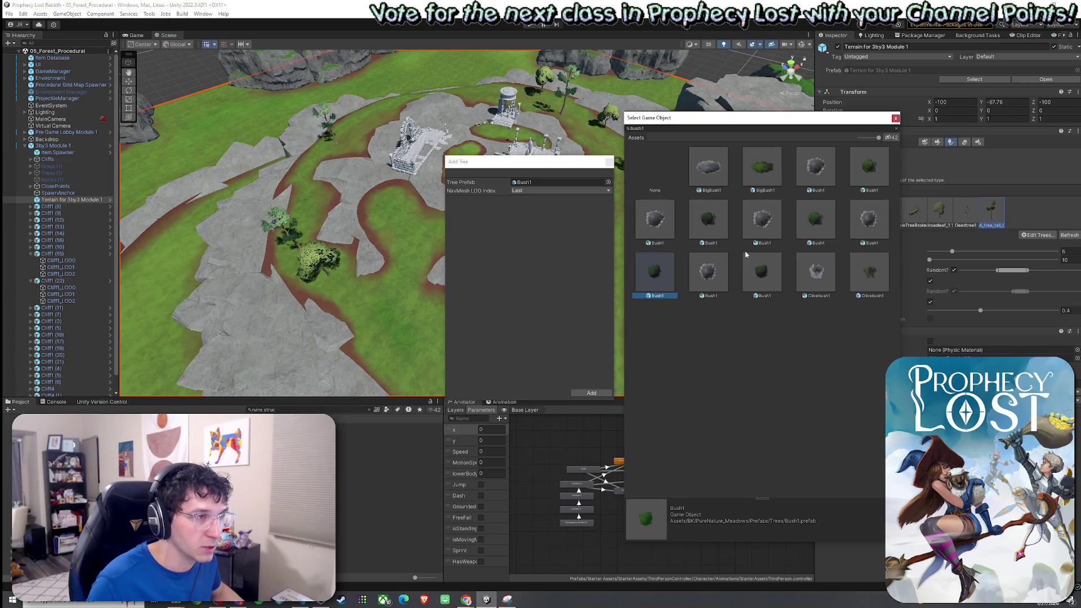
left_click(858, 191)
left_click(817, 228)
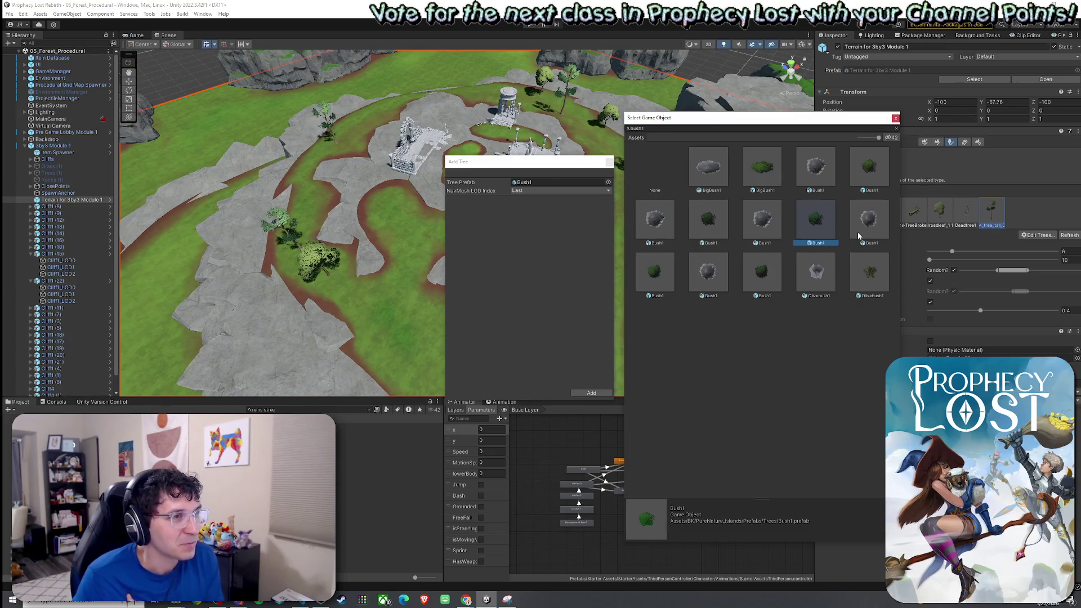
left_click(874, 177)
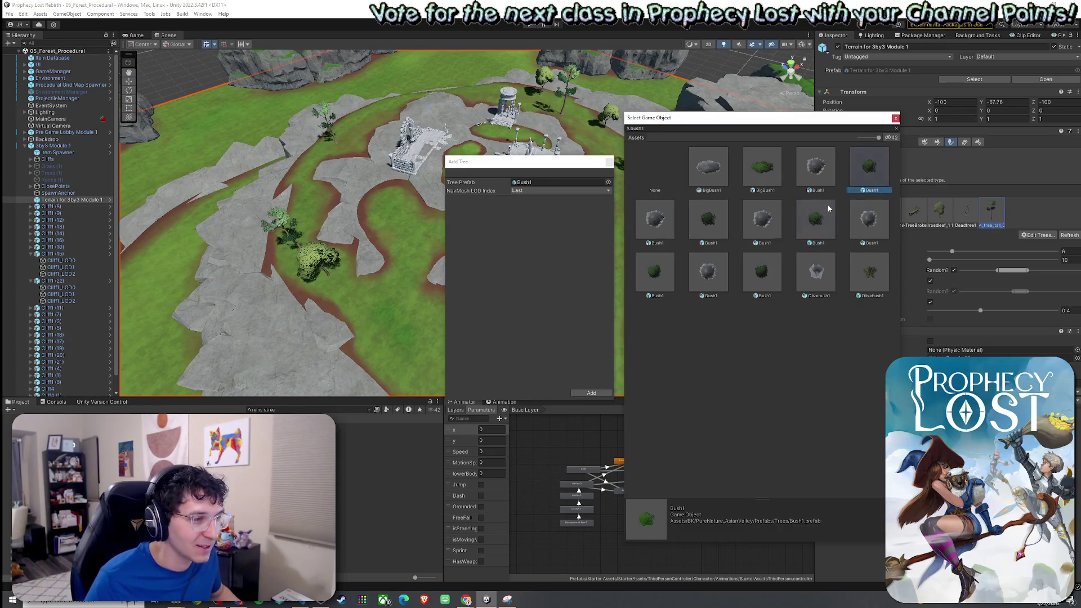
double_click(866, 173)
left_click(585, 393)
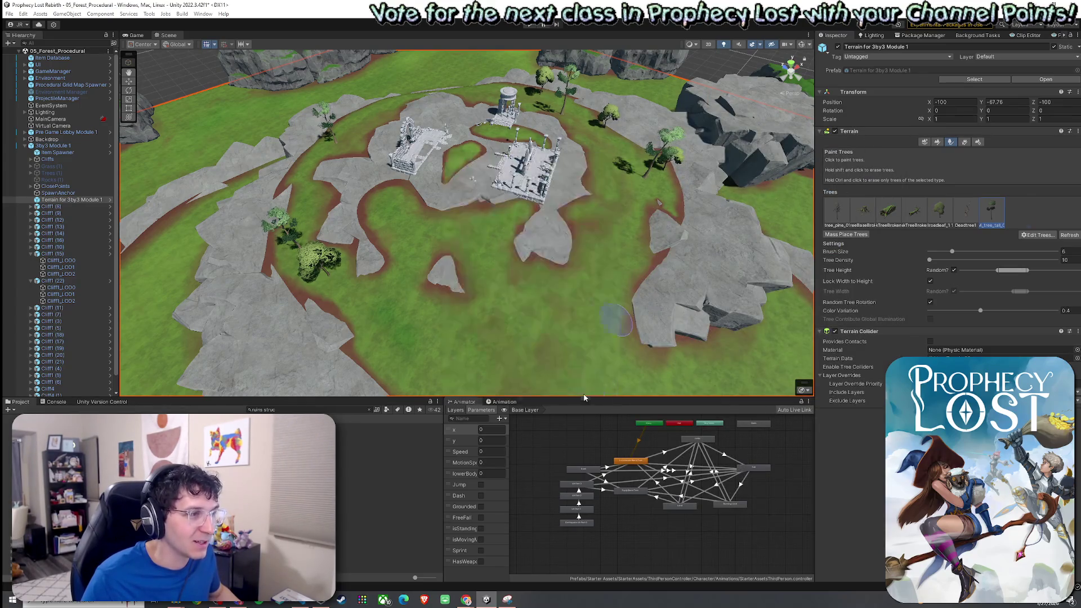
Undo the stray bush, add another Bush1 tree type, and paint bushes on the grass
scroll(600, 304, "down", 10)
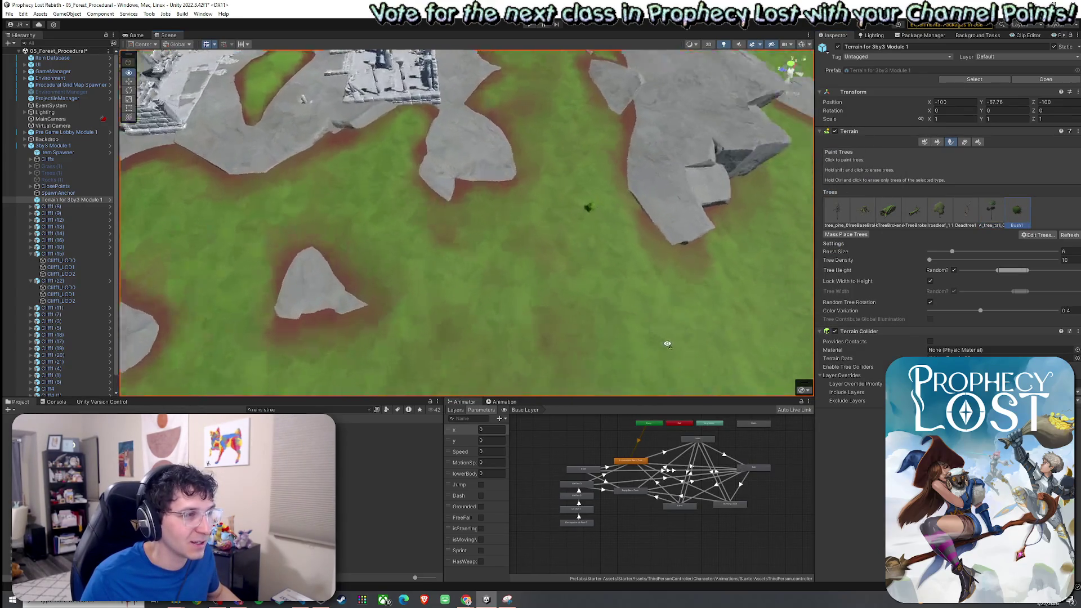
left_click_drag(790, 288, 613, 264)
key("ctrl+z")
left_click(1025, 234)
left_click(1036, 243)
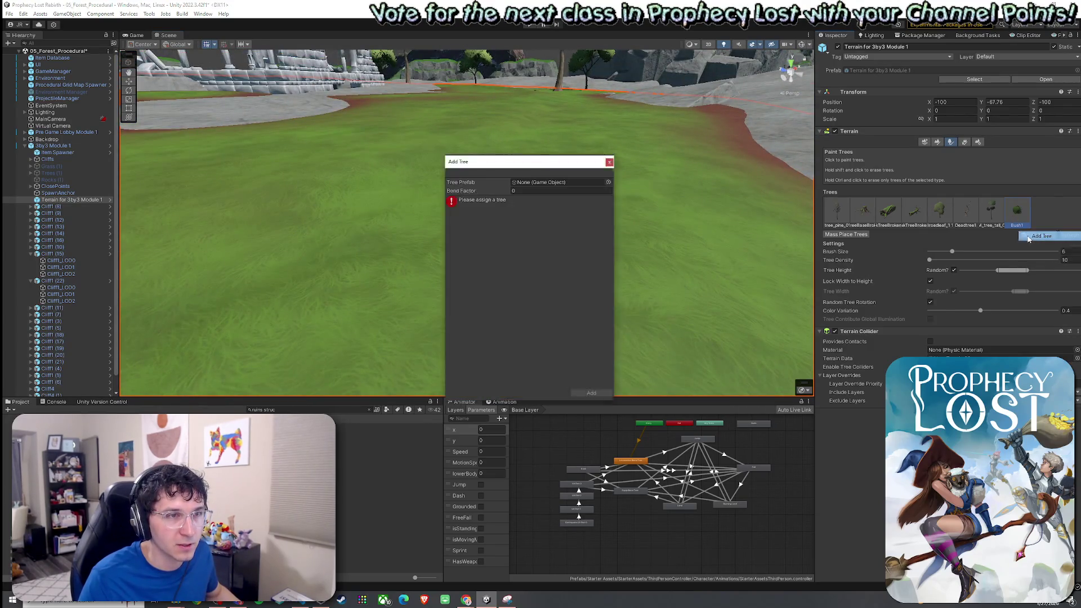
left_click(608, 182)
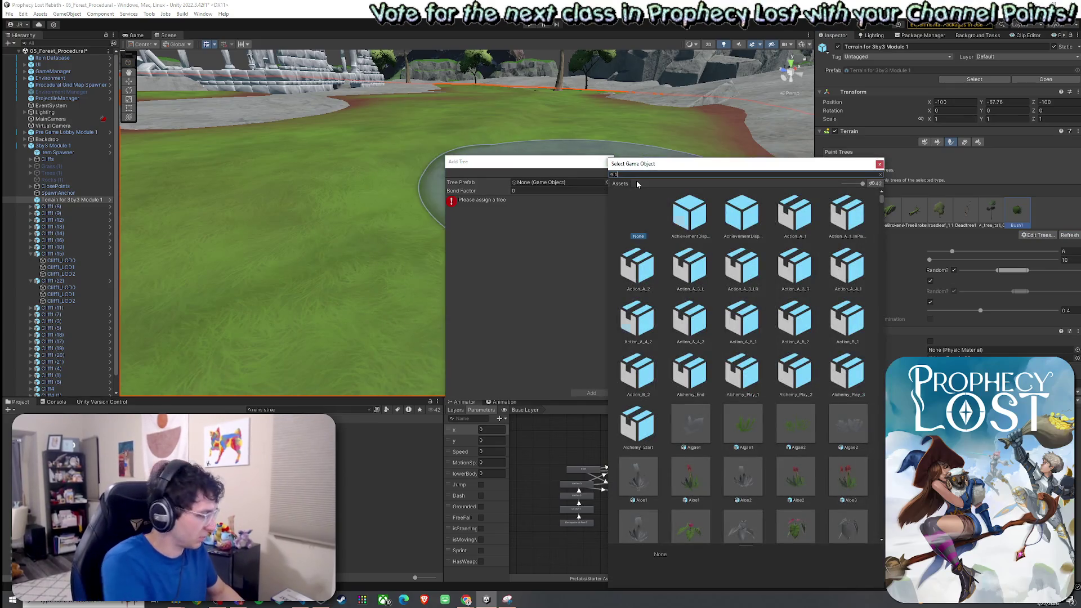
type("bush1")
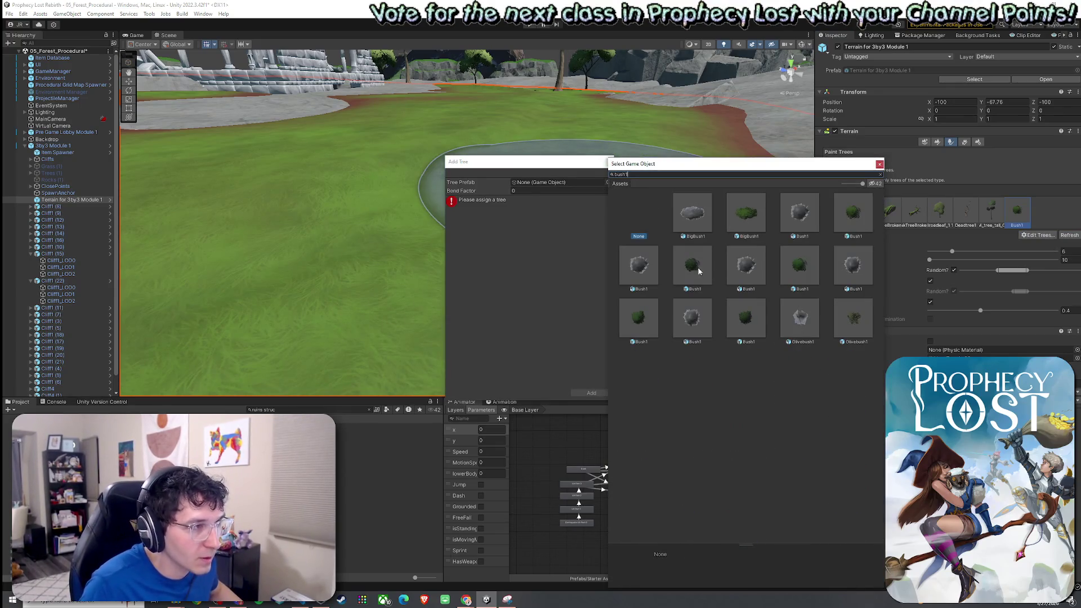
double_click(698, 267)
left_click(593, 356)
left_click(512, 277)
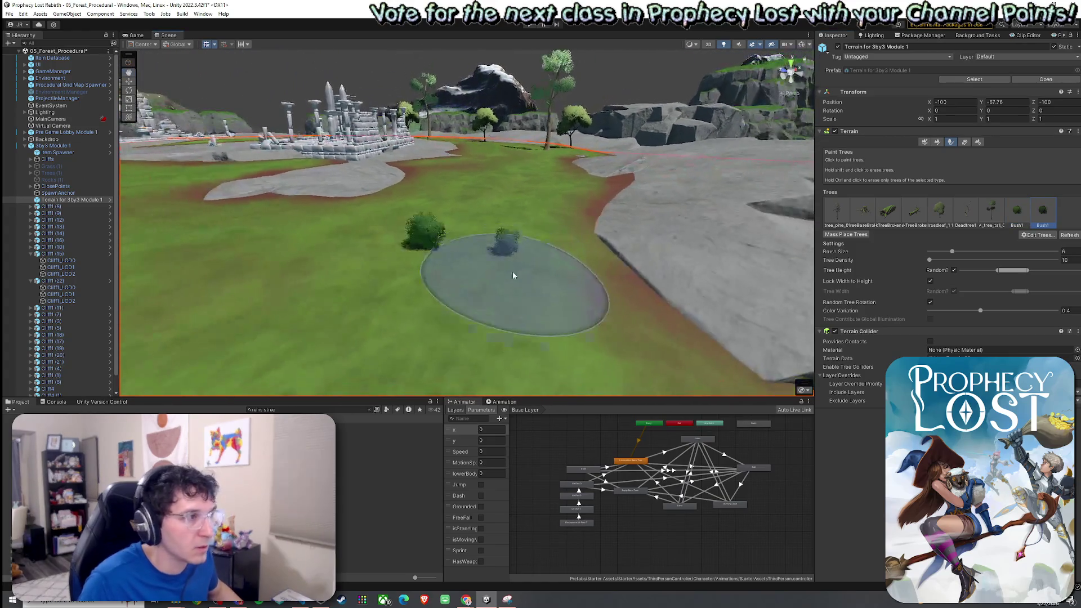
scroll(519, 320, "down", 5)
Undo the last bushes, turn toward the arch and temple, and paint a bush on the grass
key("z")
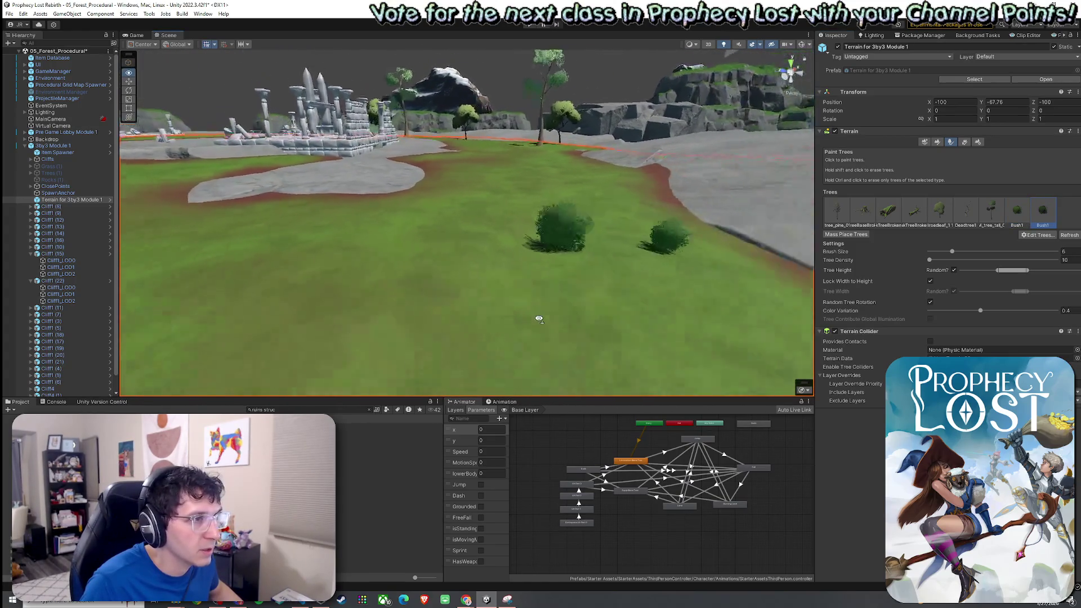
mouse_move(586, 290)
left_mouse_down()
mouse_move(529, 327)
mouse_move(553, 325)
left_mouse_up()
key("ctrl+z")
mouse_move(677, 302)
left_mouse_down()
mouse_move(501, 322)
mouse_move(824, 287)
mouse_move(680, 332)
mouse_move(948, 297)
left_mouse_up()
left_click(501, 322)
Select the first Bush1 tree type and paint a bush near the temple
left_click(1011, 212)
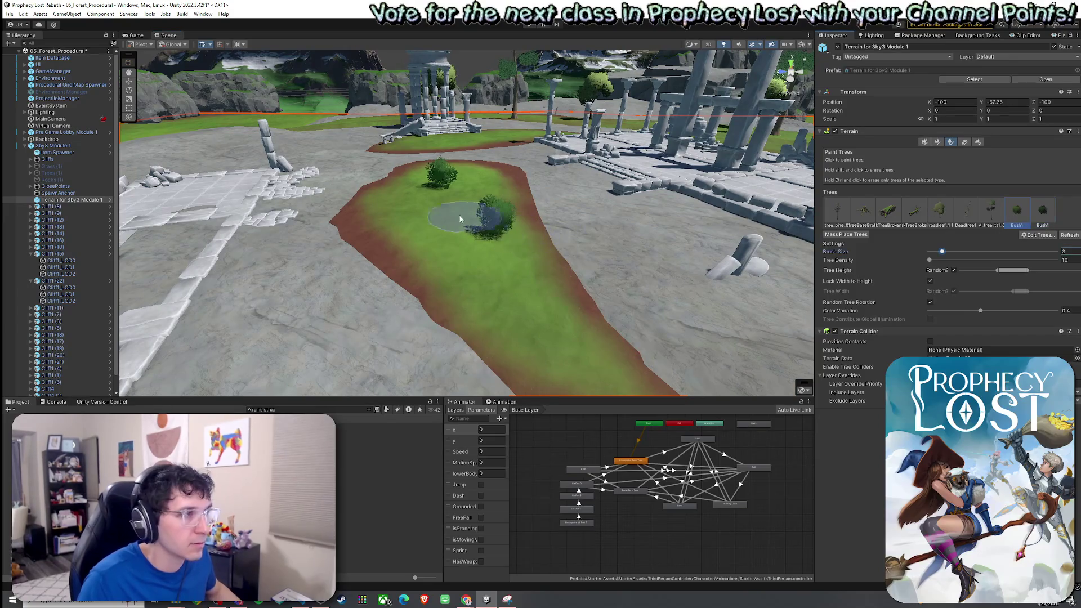
left_click_drag(473, 231, 622, 270)
mouse_move(390, 294)
left_mouse_down()
mouse_move(470, 260)
mouse_move(651, 242)
mouse_move(492, 286)
mouse_move(494, 309)
left_mouse_up()
left_click(448, 273)
mouse_move(449, 273)
left_mouse_down()
mouse_move(441, 244)
mouse_move(468, 302)
mouse_move(653, 295)
left_mouse_up()
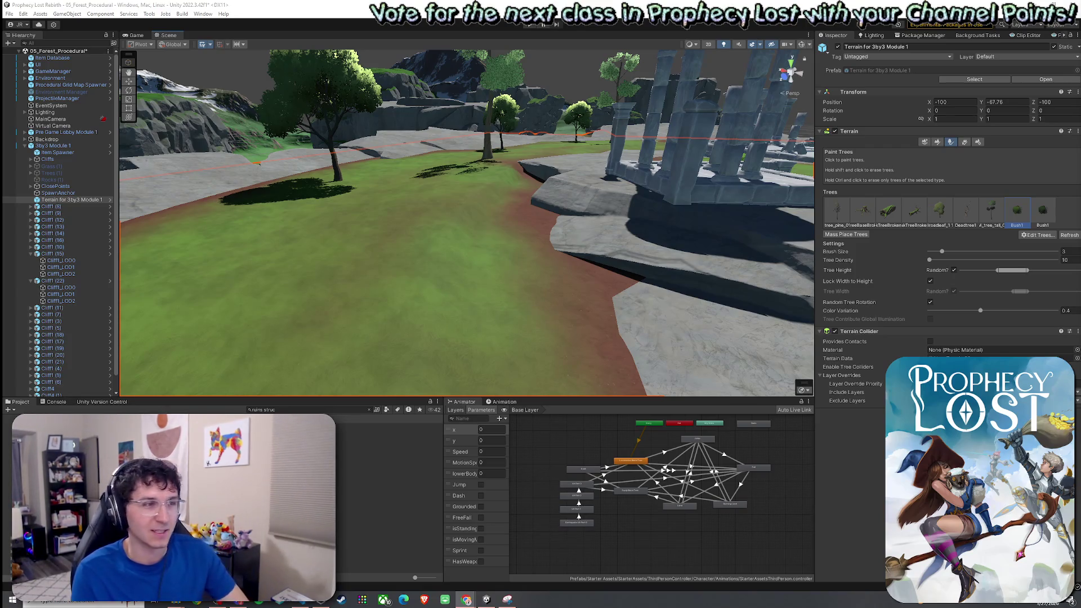
Paint a broadleaf tree on the grass island near the ruins
left_click(10, 14)
left_click(12, 18)
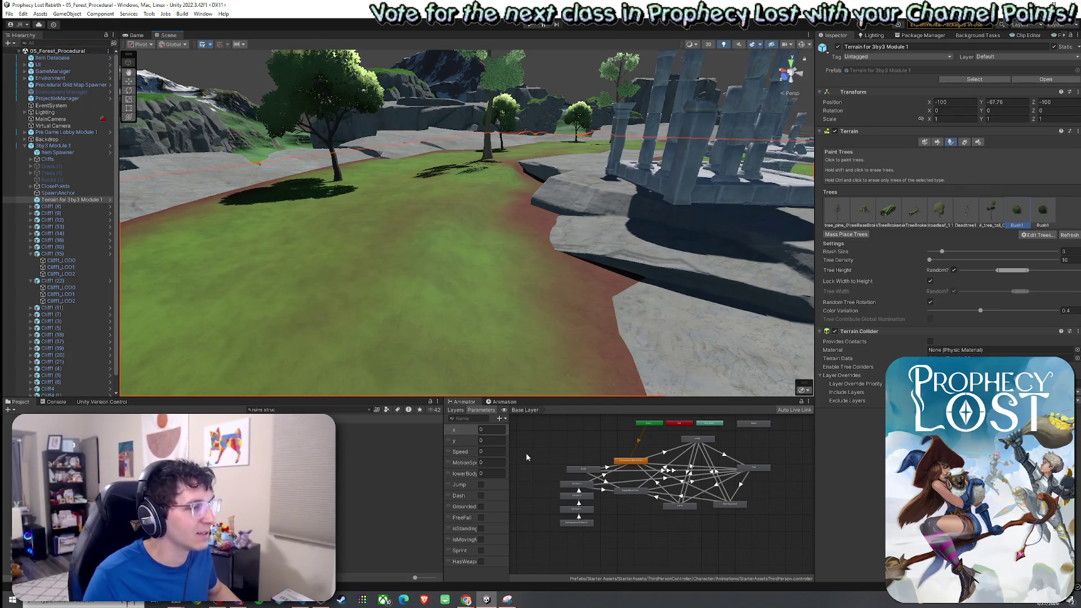
mouse_move(543, 337)
left_mouse_down()
mouse_move(463, 336)
mouse_move(412, 312)
mouse_move(332, 360)
left_mouse_up()
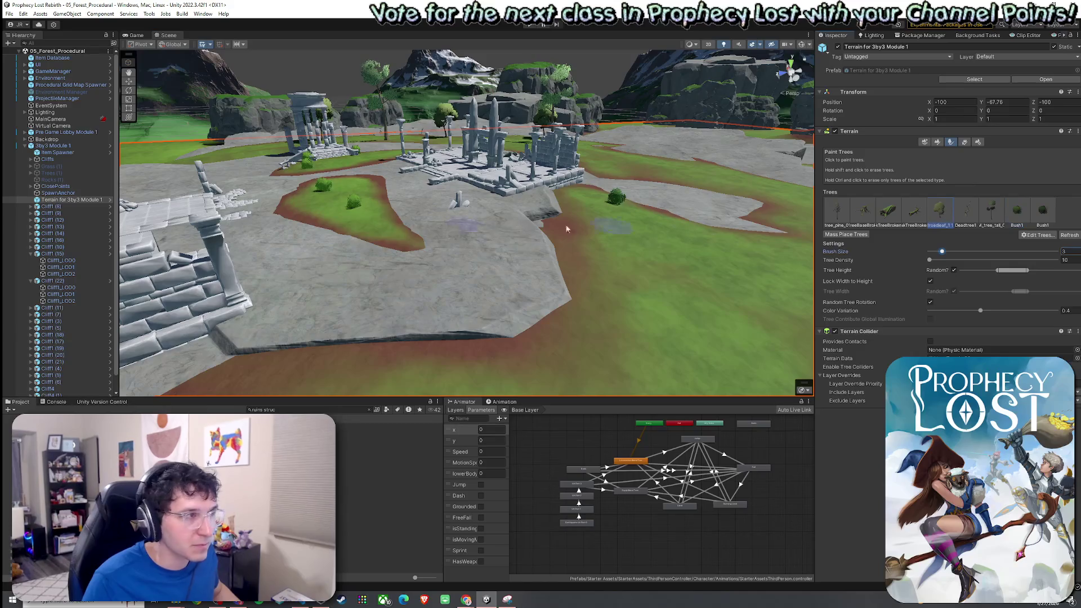
left_click(357, 180)
Paint dead trees beside the ruins and on the stone path
mouse_move(360, 227)
left_mouse_down()
mouse_move(279, 225)
mouse_move(674, 265)
mouse_move(732, 248)
left_mouse_up()
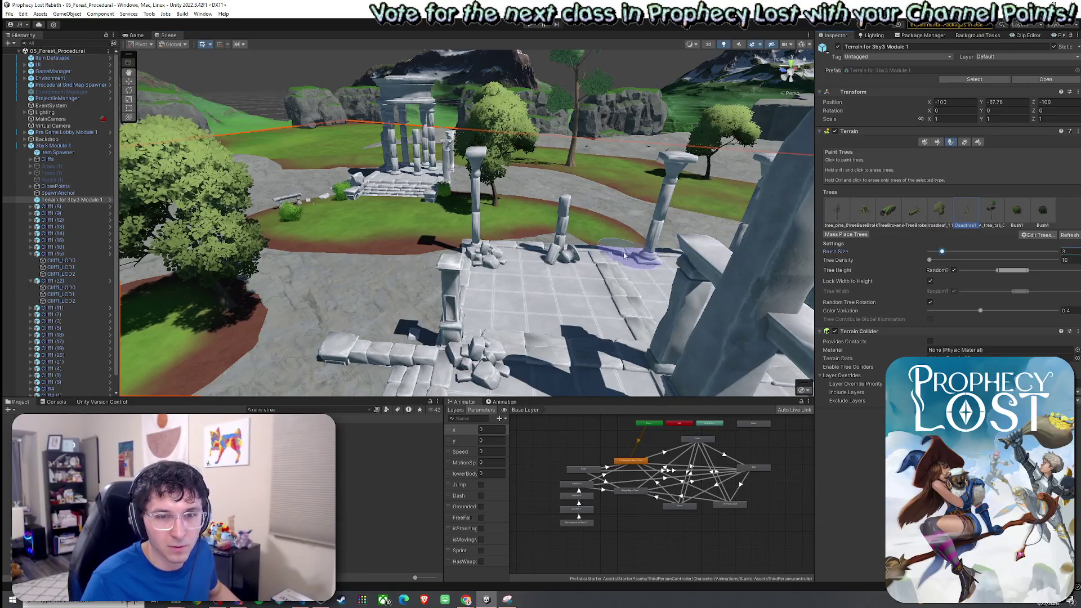
mouse_move(527, 258)
left_mouse_down()
mouse_move(449, 244)
mouse_move(577, 298)
mouse_move(493, 301)
mouse_move(359, 282)
mouse_move(504, 259)
mouse_move(323, 274)
left_mouse_up()
left_click(577, 297)
scroll(323, 274, "down", 10)
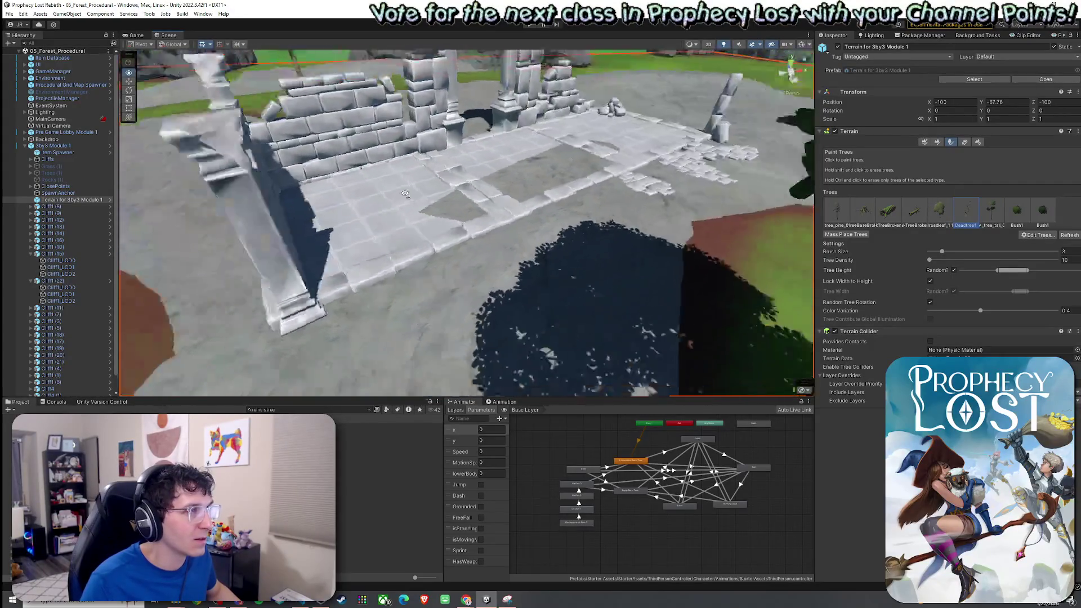
scroll(452, 224, "up", 10)
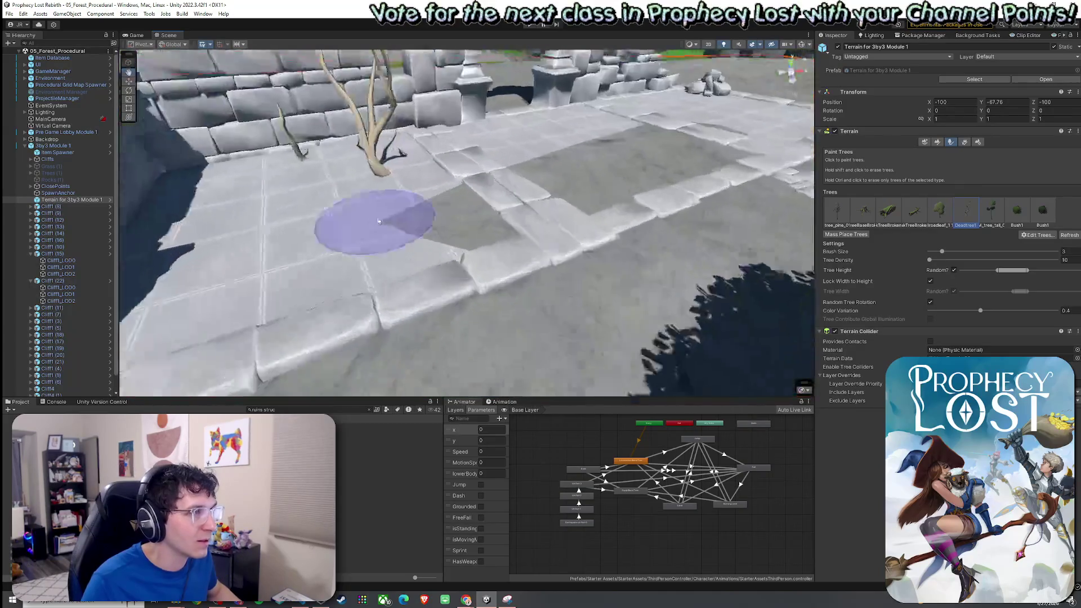
left_click_drag(599, 187, 622, 159)
scroll(622, 159, "down", 10)
scroll(599, 240, "up", 10)
scroll(599, 240, "down", 5)
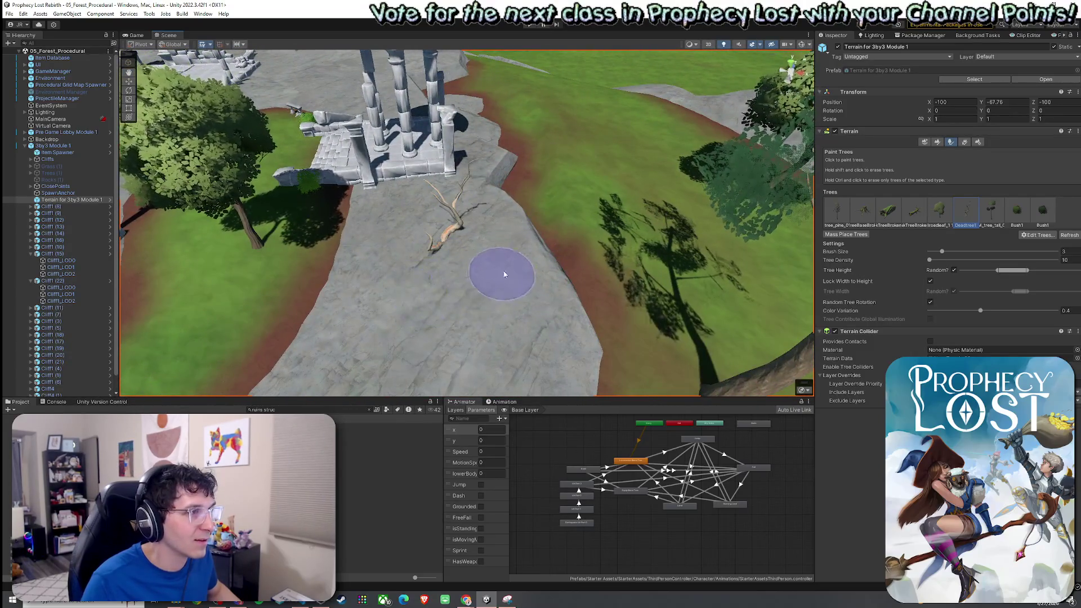
left_click(513, 174)
scroll(531, 235, "down", 5)
mouse_move(531, 236)
left_mouse_down()
mouse_move(523, 208)
mouse_move(539, 216)
mouse_move(494, 229)
mouse_move(453, 197)
mouse_move(448, 236)
left_mouse_up()
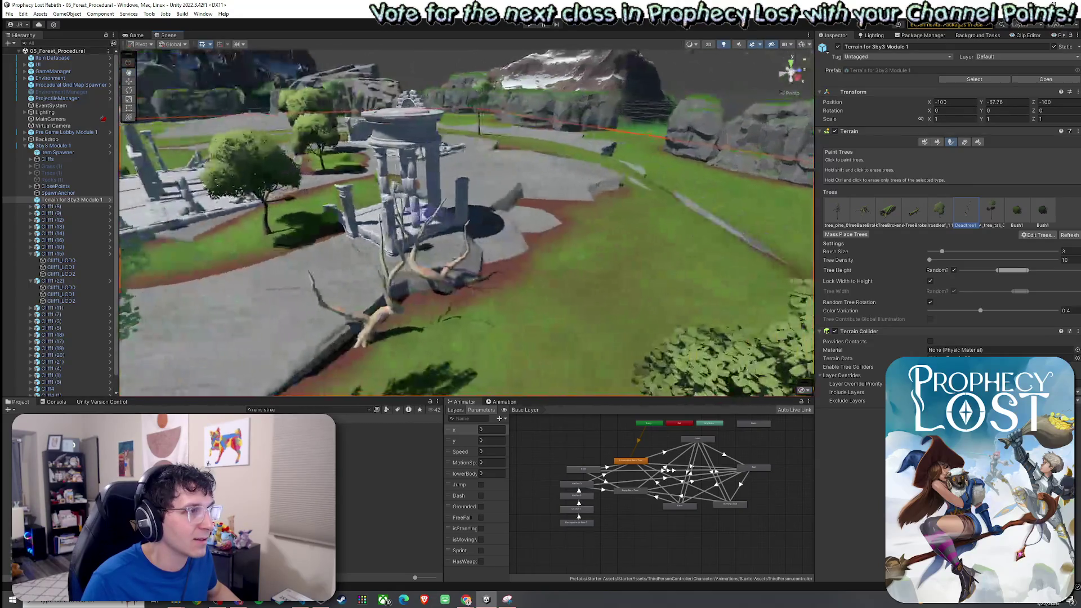
mouse_move(594, 208)
left_mouse_down()
mouse_move(517, 225)
mouse_move(770, 204)
mouse_move(968, 206)
left_mouse_up()
Start adding a new tree type through Edit Trees > Add Tree
left_click(23, 14)
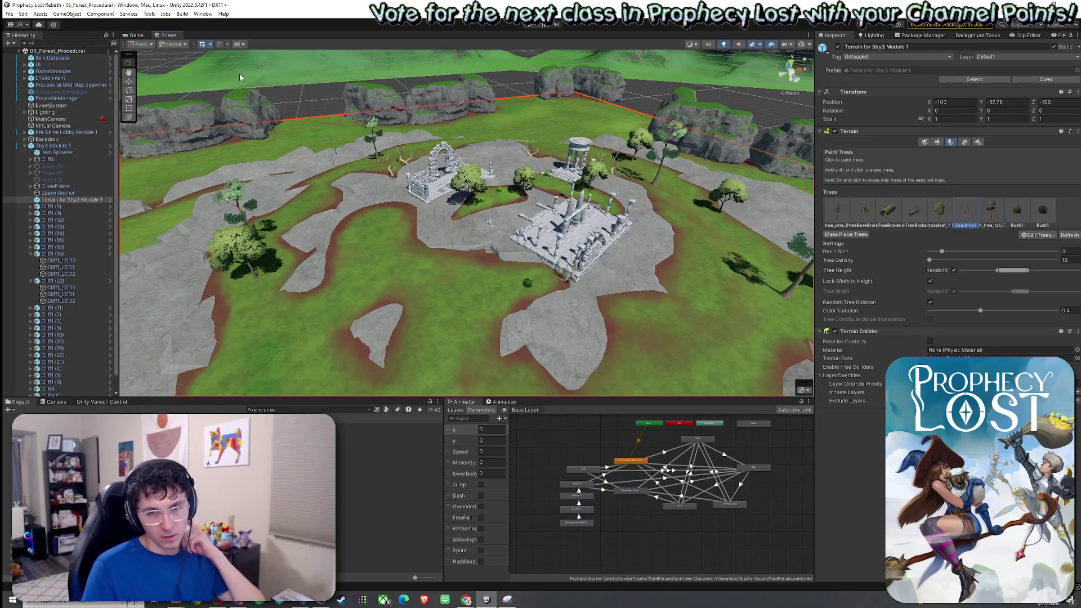
left_click(9, 13)
key("Escape")
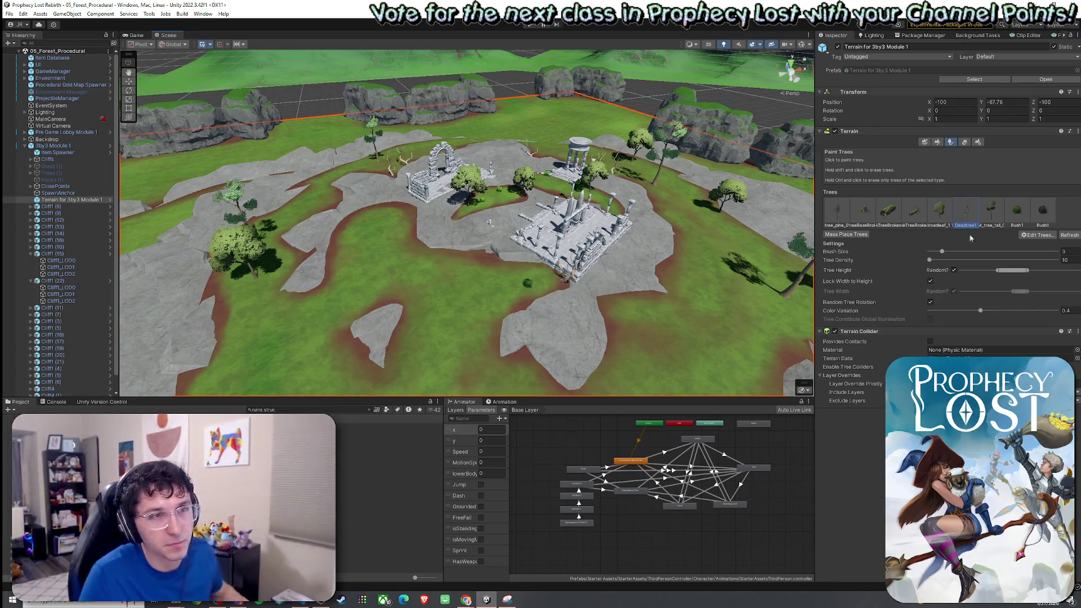
left_click(1030, 235)
left_click(1031, 237)
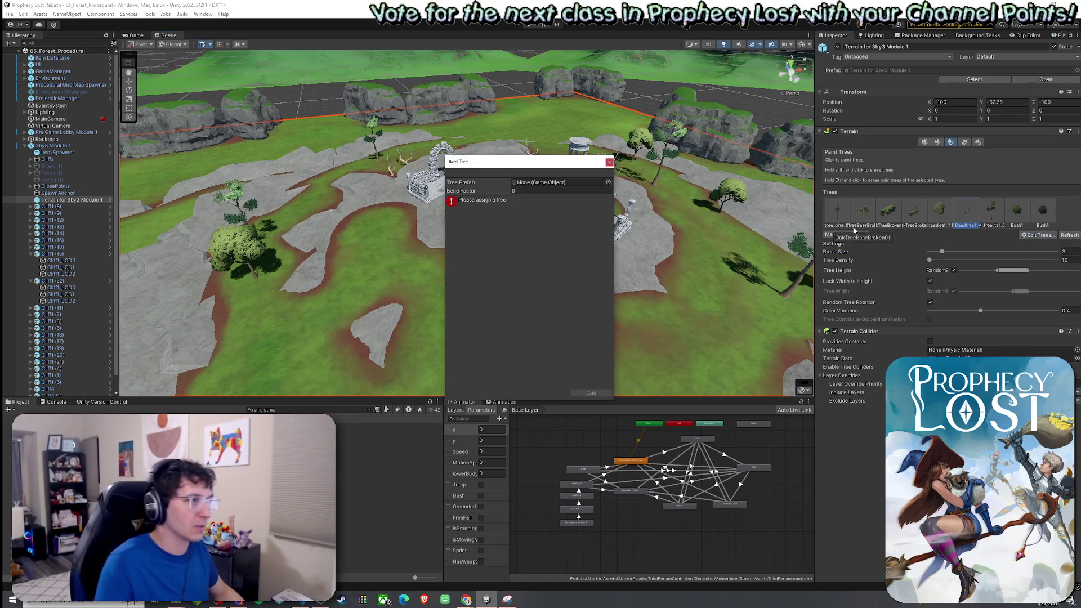
Add BigBush1 as a new tree prefab on the terrain
left_click(608, 182)
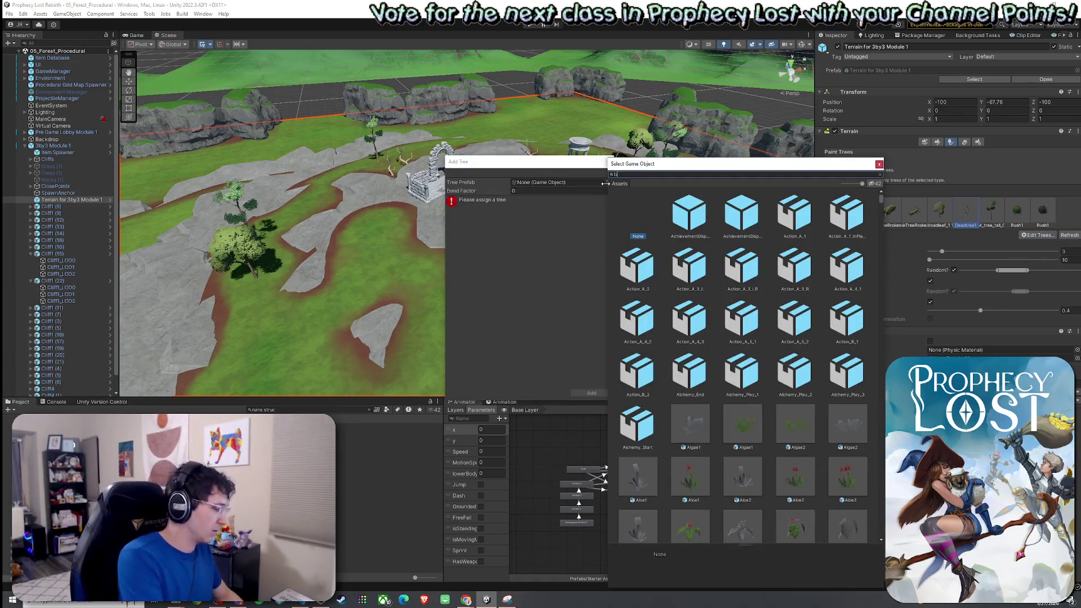
type("bigb ush")
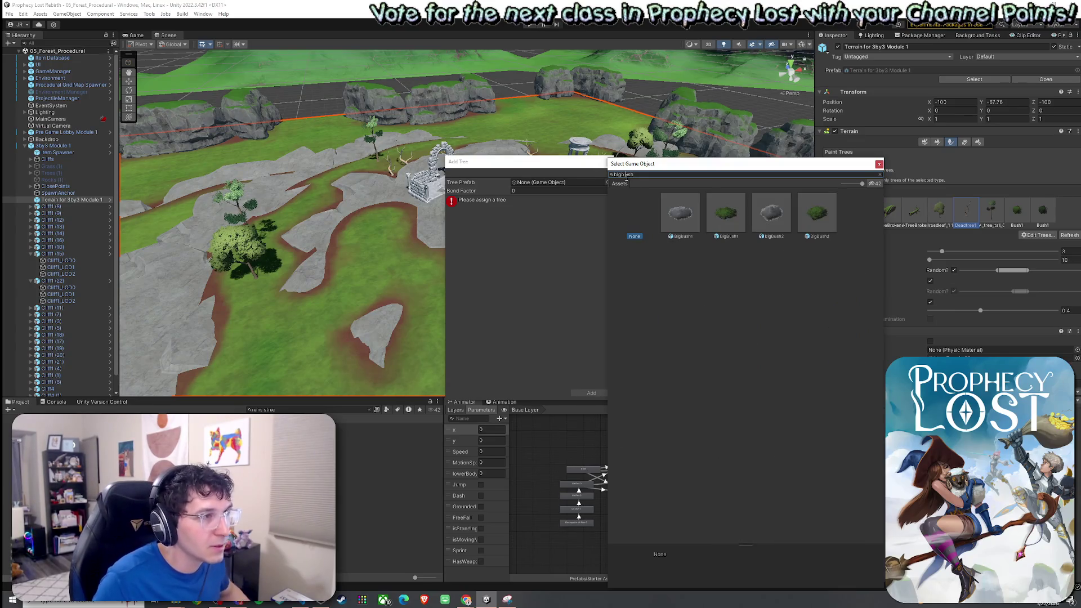
double_click(726, 222)
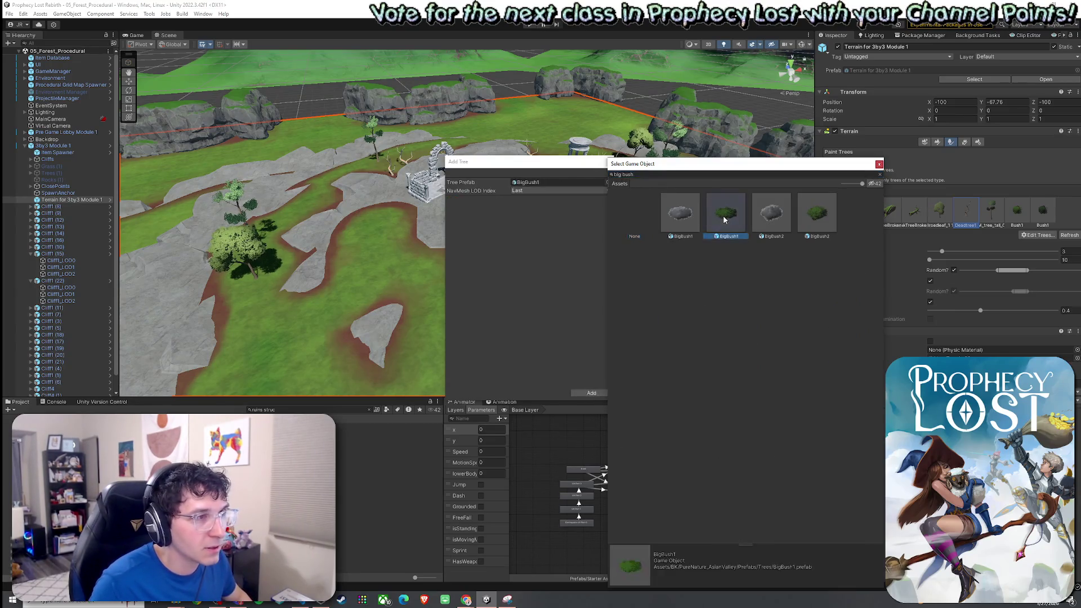
left_click(609, 393)
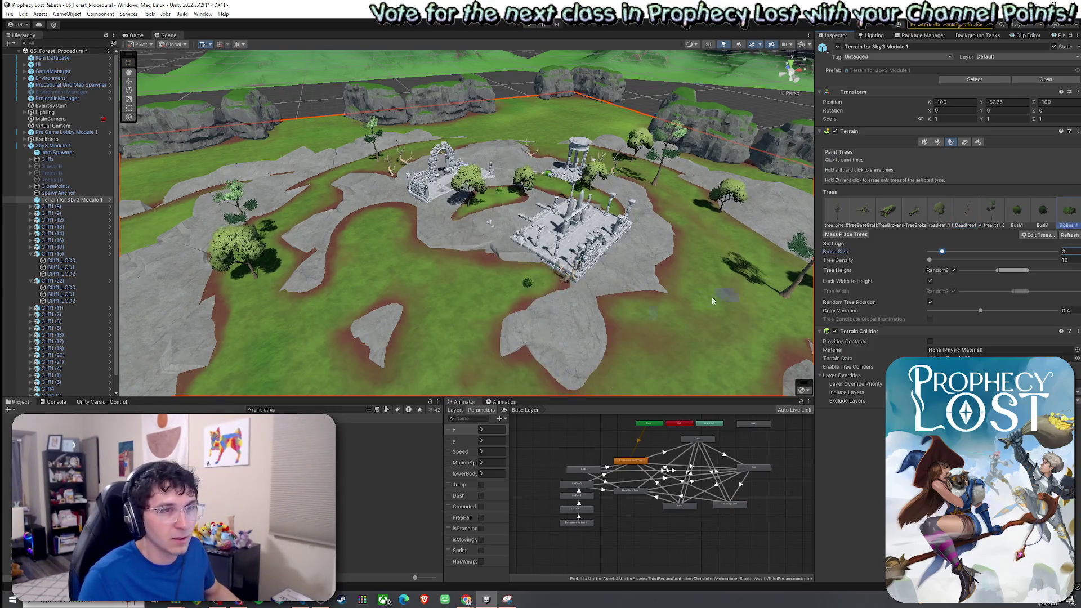
Paint big bushes in front of the ruins, undoing extras to leave two clumps plus one between
scroll(613, 353, "up", 2)
mouse_move(640, 346)
left_mouse_down()
mouse_move(444, 329)
mouse_move(438, 355)
mouse_move(429, 229)
mouse_move(433, 248)
mouse_move(471, 233)
mouse_move(541, 262)
left_mouse_up()
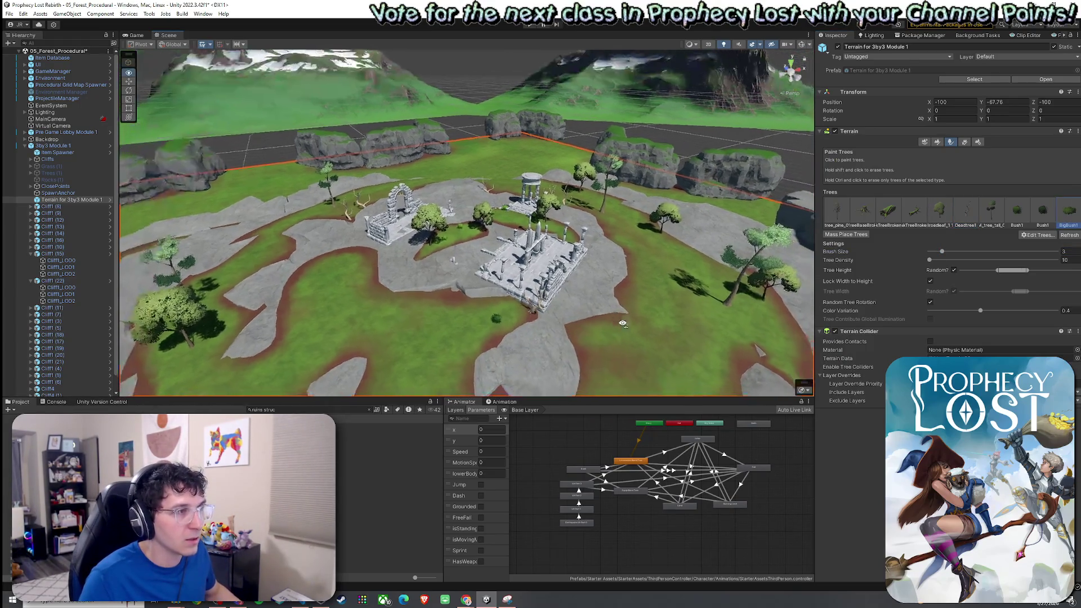
left_click(429, 229)
left_click(471, 233)
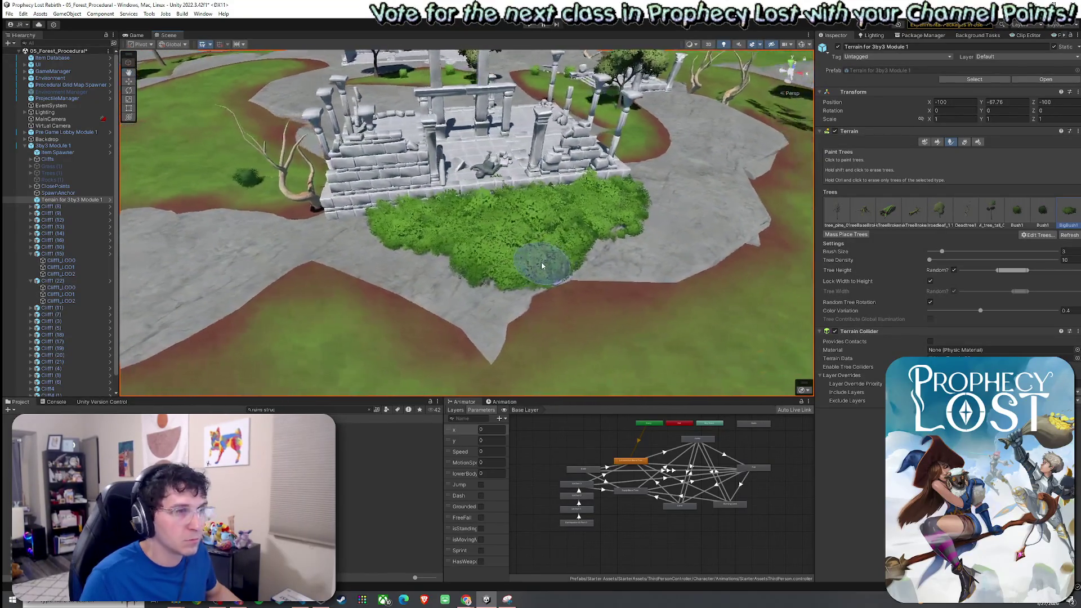
key("ctrl+z")
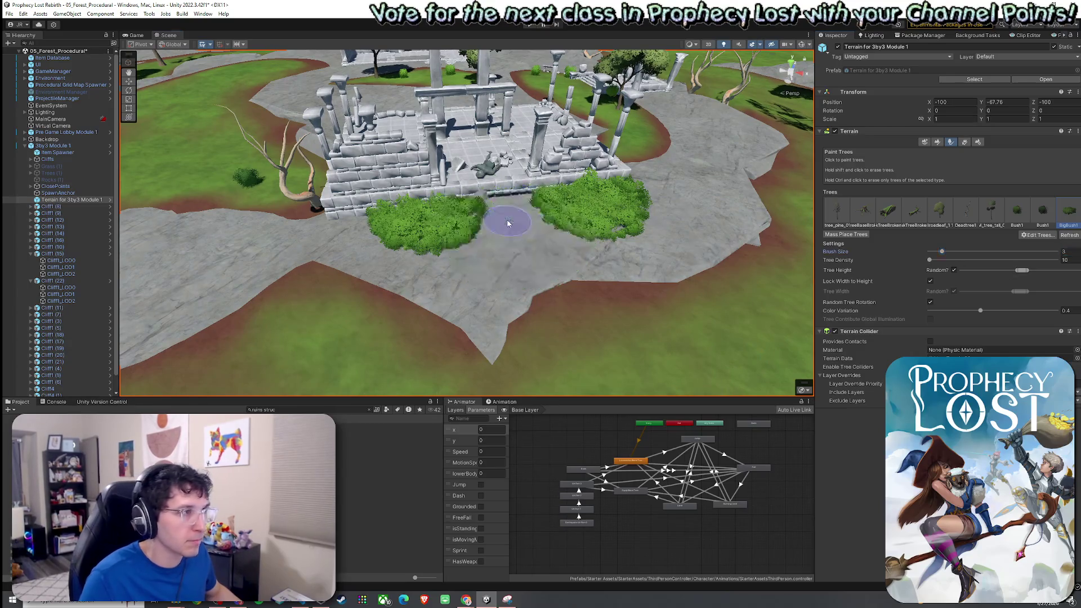
key("ctrl+z")
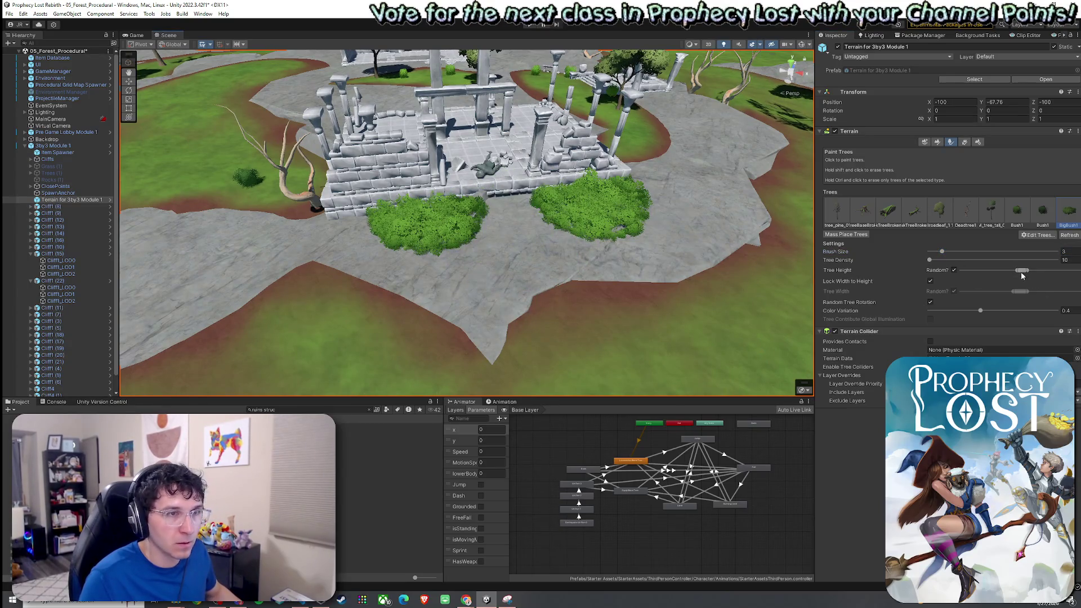
left_click(514, 218)
mouse_move(531, 224)
left_mouse_down()
mouse_move(483, 234)
mouse_move(595, 236)
mouse_move(517, 334)
left_mouse_up()
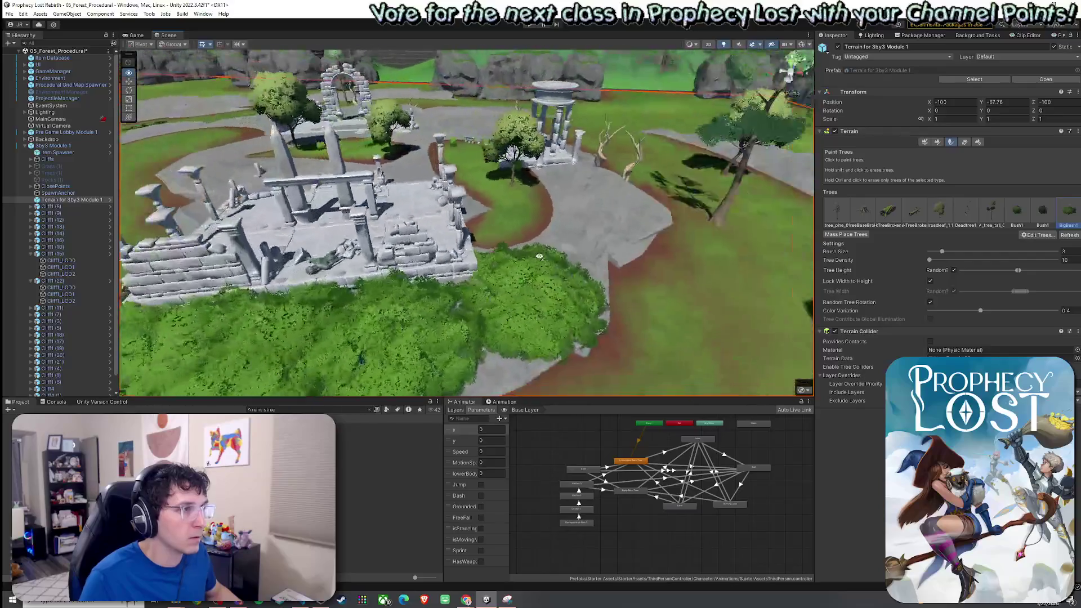
left_click_drag(539, 256, 539, 257)
mouse_move(539, 199)
left_mouse_down()
mouse_move(501, 214)
mouse_move(482, 205)
mouse_move(463, 231)
mouse_move(955, 227)
mouse_move(198, 270)
mouse_move(456, 197)
left_mouse_up()
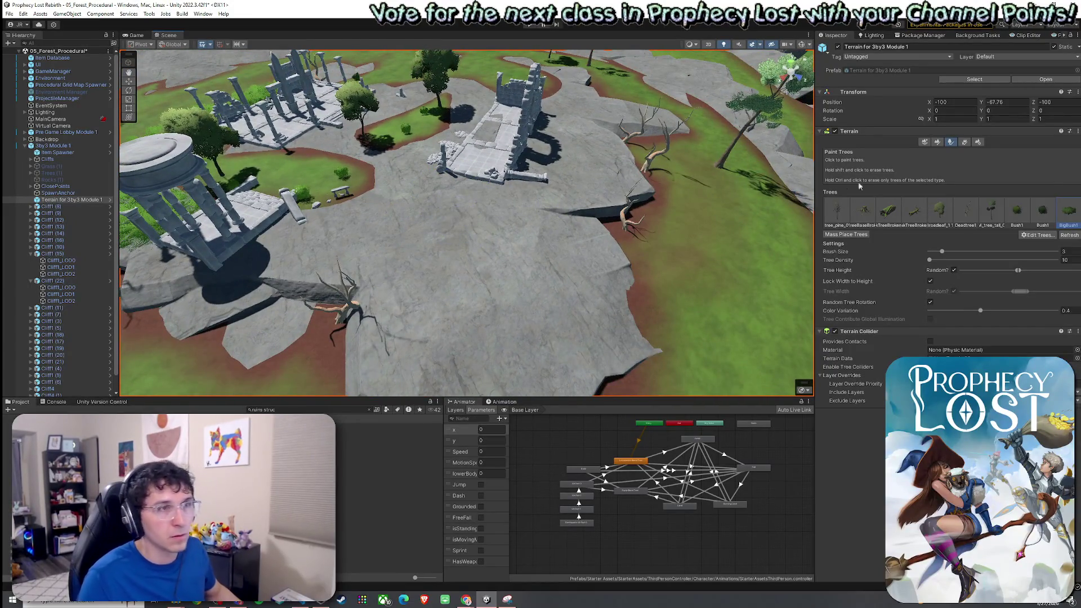
left_click(936, 143)
Flatten a terrain patch near the ruins with Set Height at brush opacity 15 and a larger brush
left_click(907, 151)
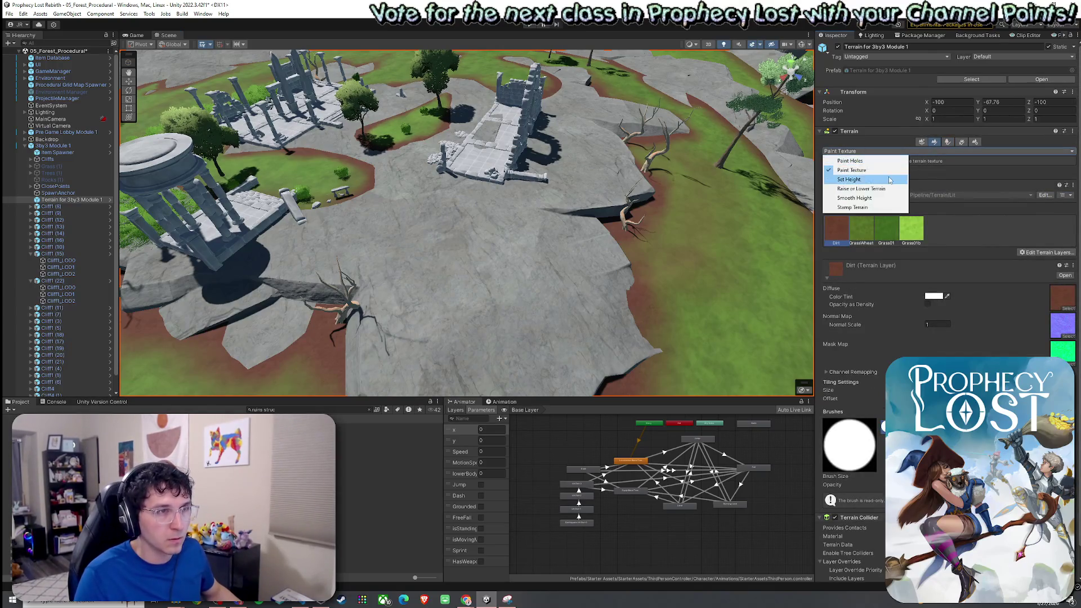
left_click(878, 182)
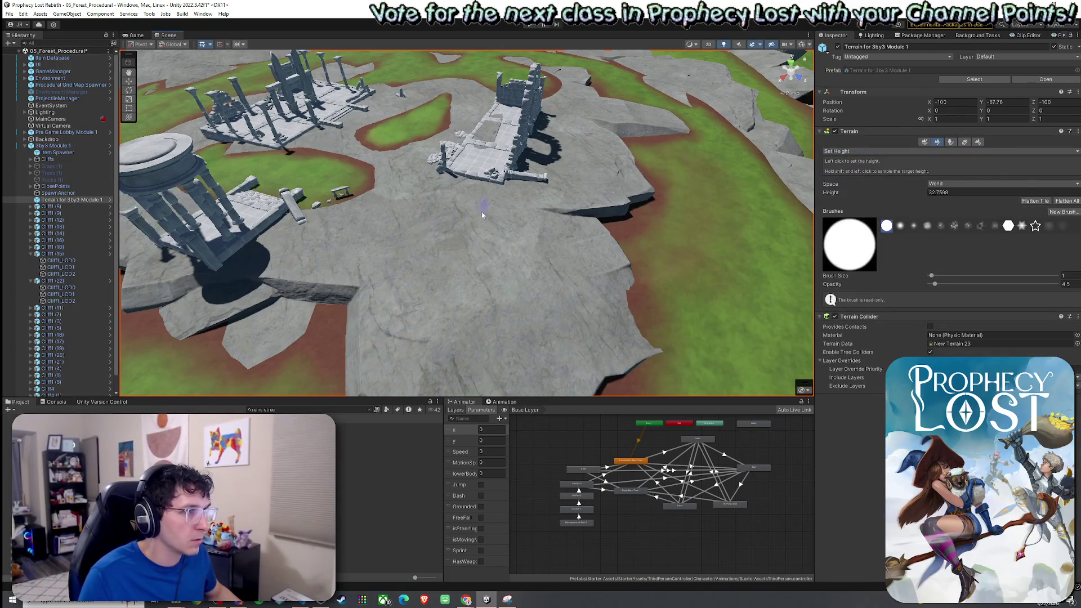
left_click_drag(934, 284, 950, 286)
left_click(951, 275)
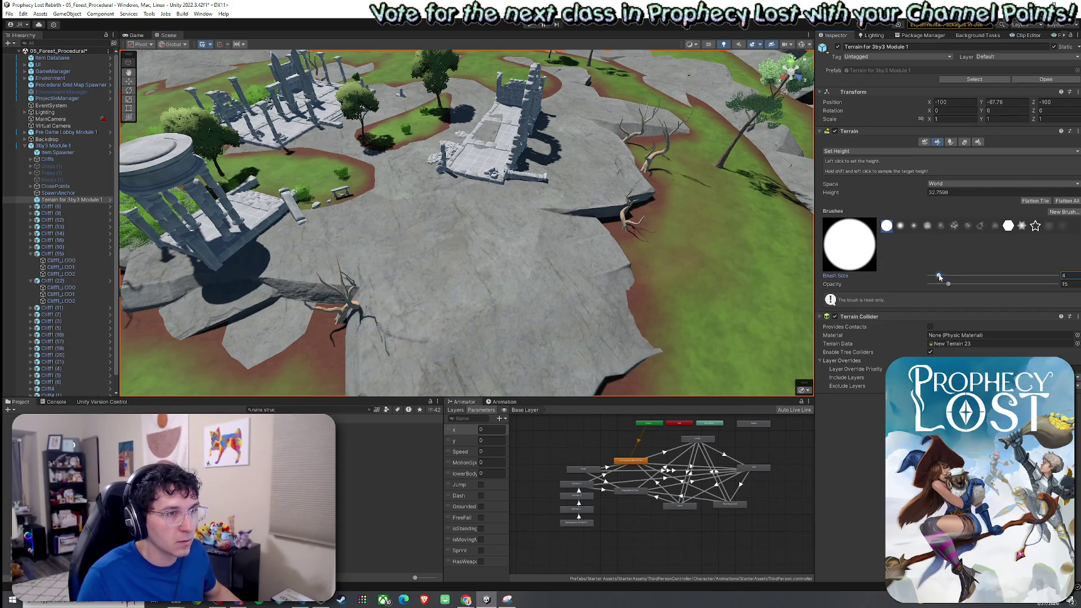
left_click_drag(430, 212, 460, 209)
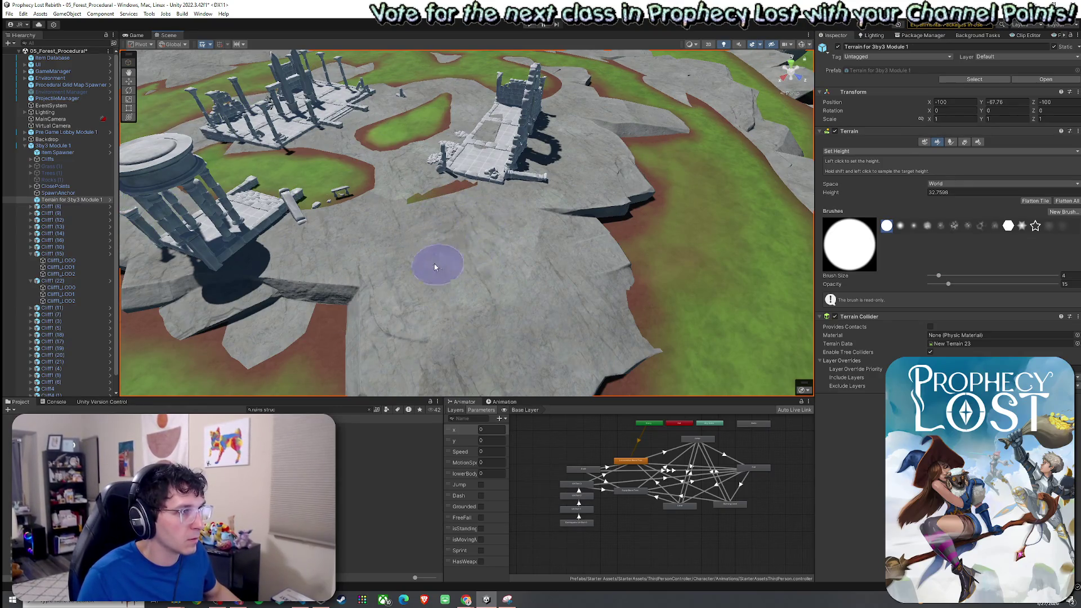
left_click(560, 313)
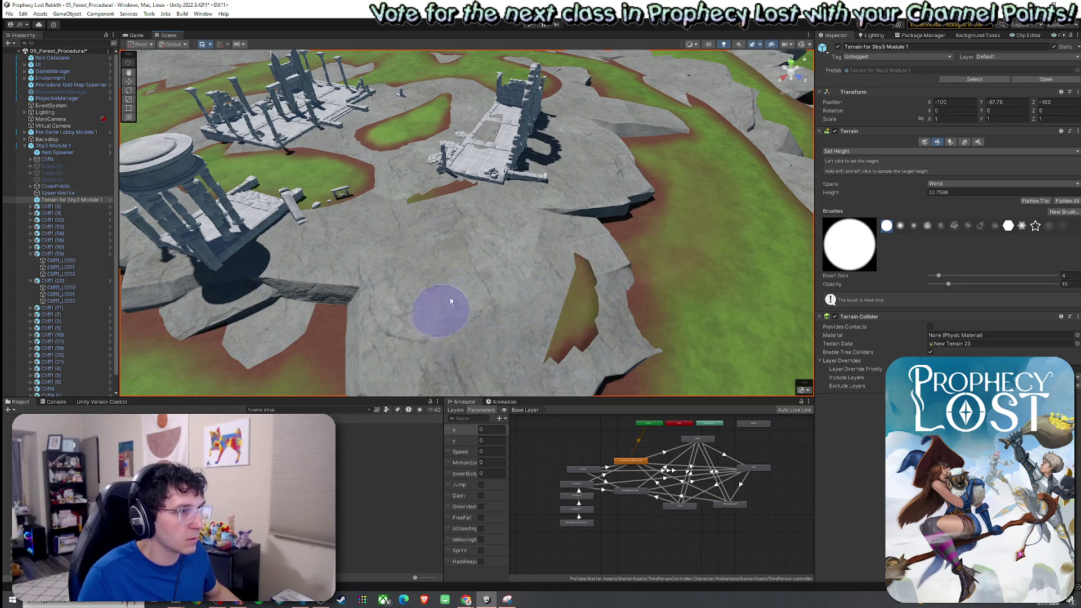
Smooth the edges of the flattened patch and a nearby area with Smooth Height
left_click(874, 151)
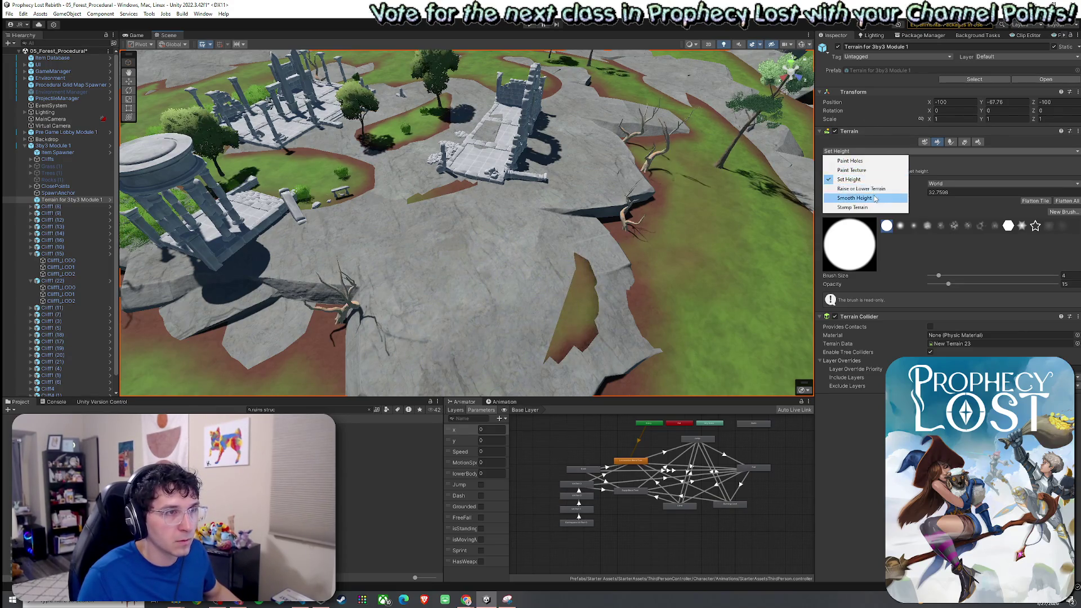
left_click(875, 198)
mouse_move(580, 276)
left_mouse_down()
mouse_move(572, 268)
mouse_move(580, 330)
mouse_move(571, 316)
left_mouse_up()
mouse_move(462, 205)
left_mouse_down()
mouse_move(473, 194)
mouse_move(428, 203)
left_mouse_up()
left_click_drag(433, 278, 438, 281)
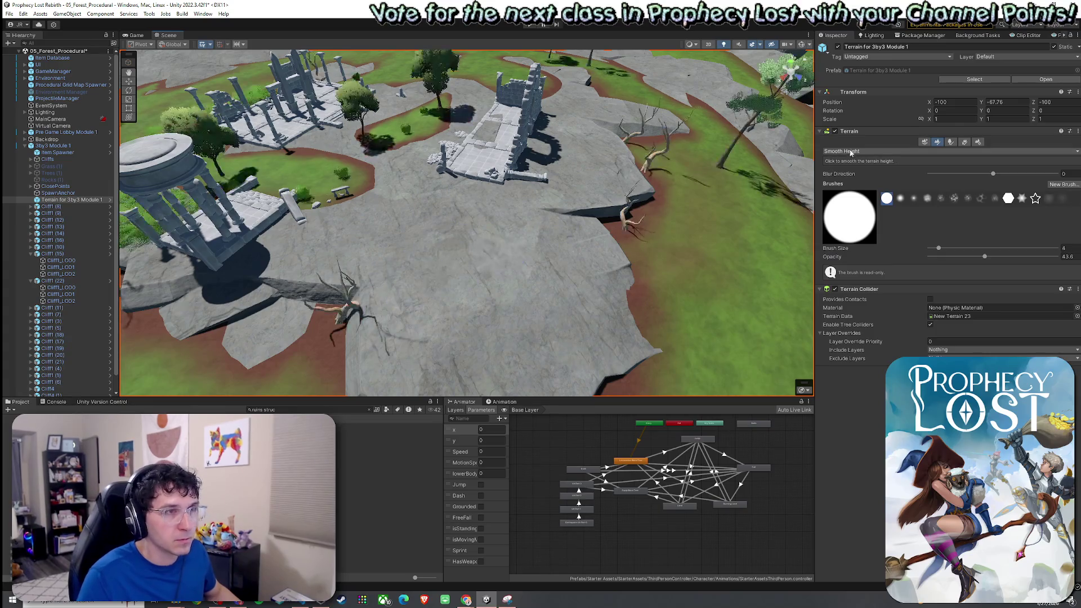
left_click(950, 142)
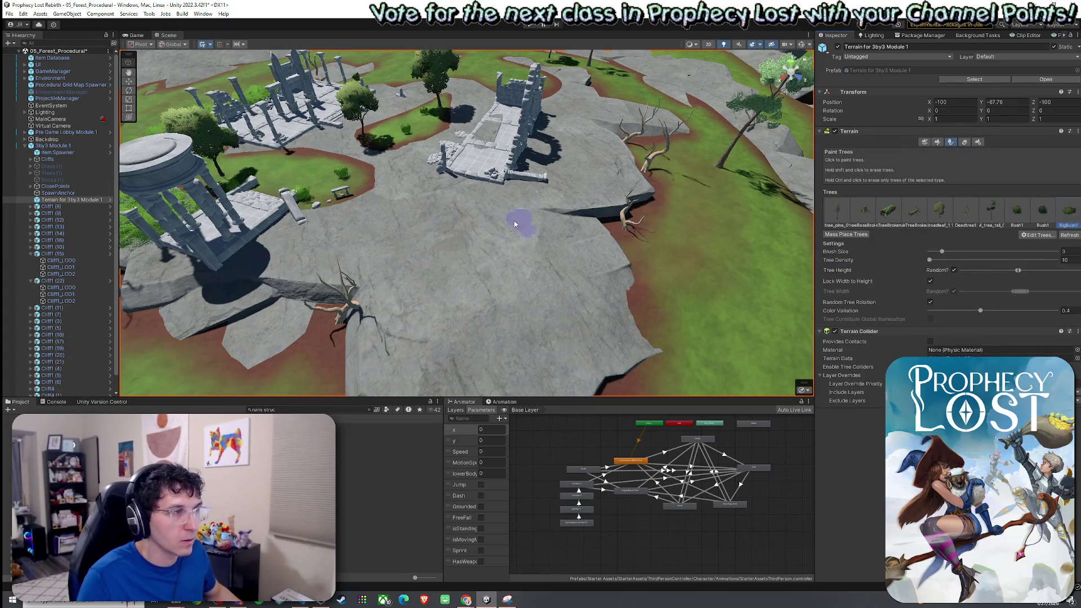
Paint big bush clumps onto the central rock patch and the rock outcrop
left_click(458, 285)
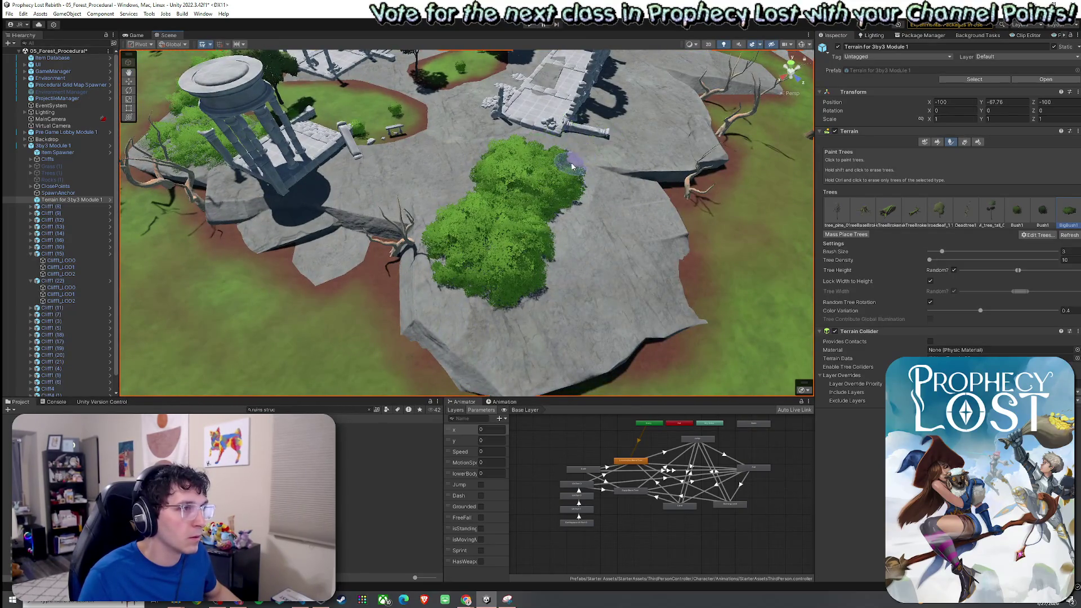
left_click_drag(599, 181, 457, 156)
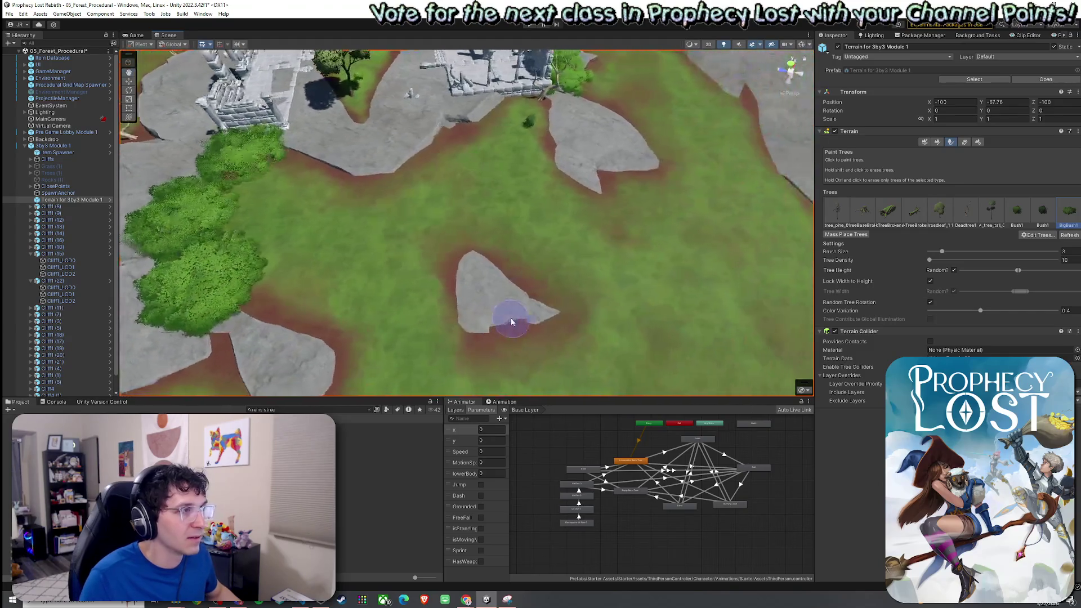
left_click_drag(428, 264, 411, 258)
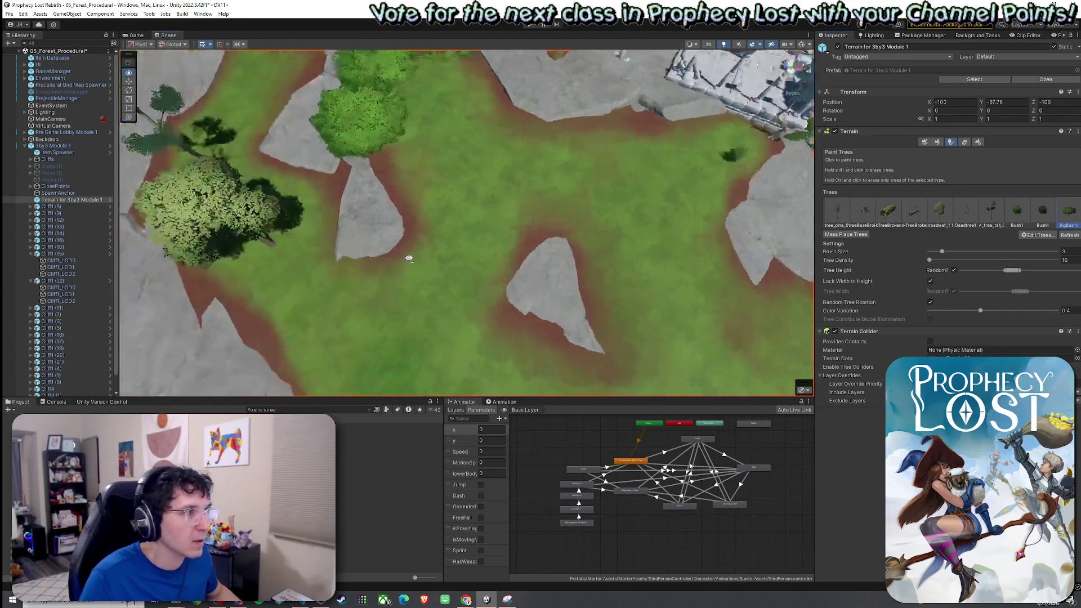
mouse_move(619, 207)
left_mouse_down()
mouse_move(429, 212)
mouse_move(431, 228)
left_mouse_up()
left_click(430, 213)
scroll(396, 216, "down", 5)
scroll(527, 211, "down", 4)
mouse_move(503, 229)
left_mouse_down()
mouse_move(518, 214)
mouse_move(510, 219)
left_mouse_up()
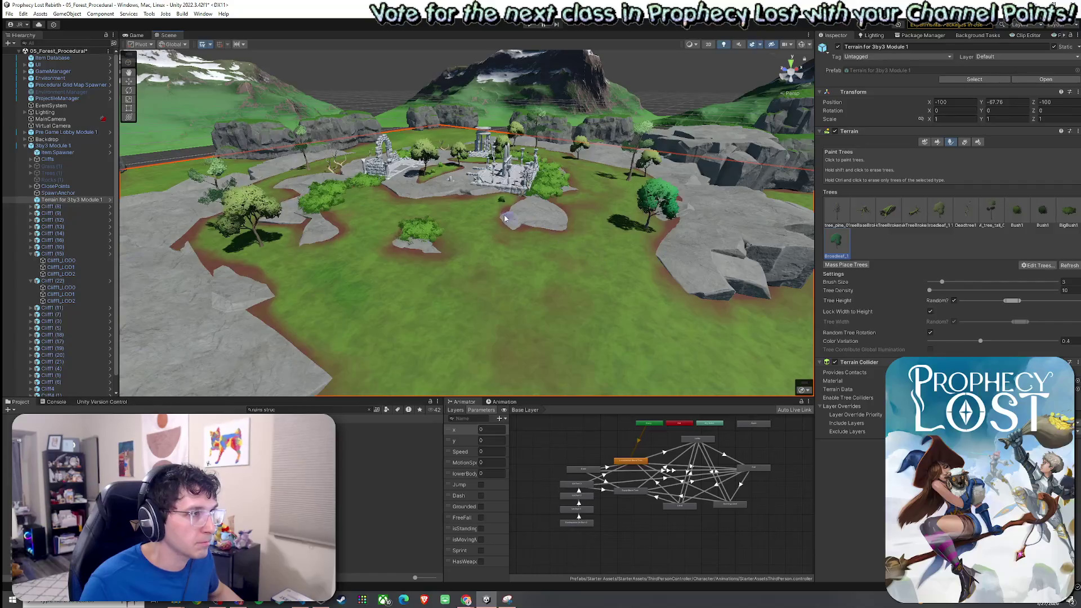
Narrow the Broadleaf_1 random height range and plant a broadleaf tree near the ruins
scroll(514, 203, "up", 5)
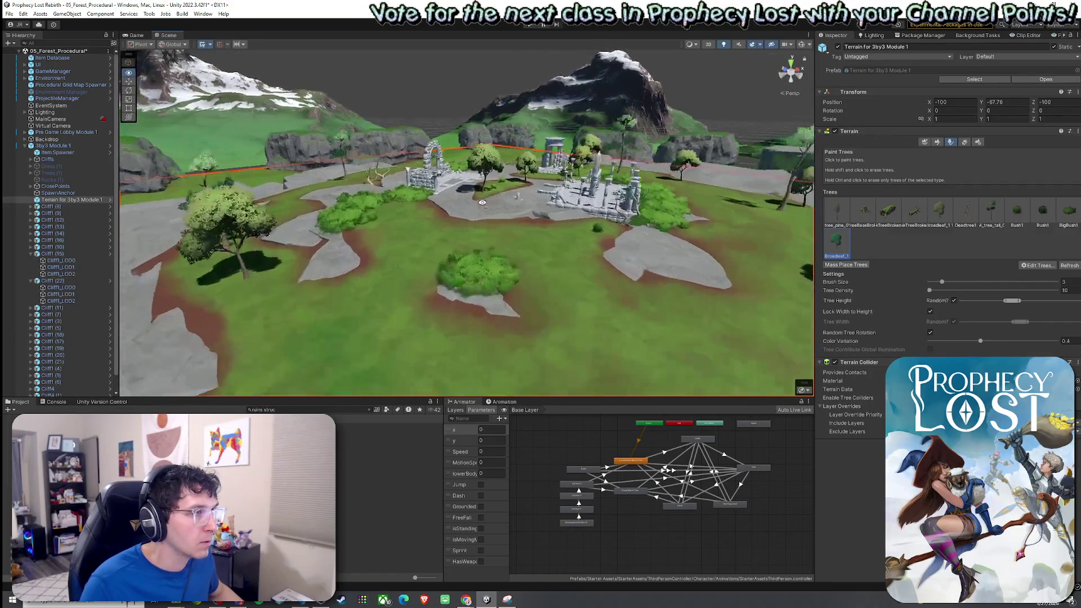
mouse_move(580, 259)
left_mouse_down()
mouse_move(416, 244)
mouse_move(468, 291)
left_mouse_up()
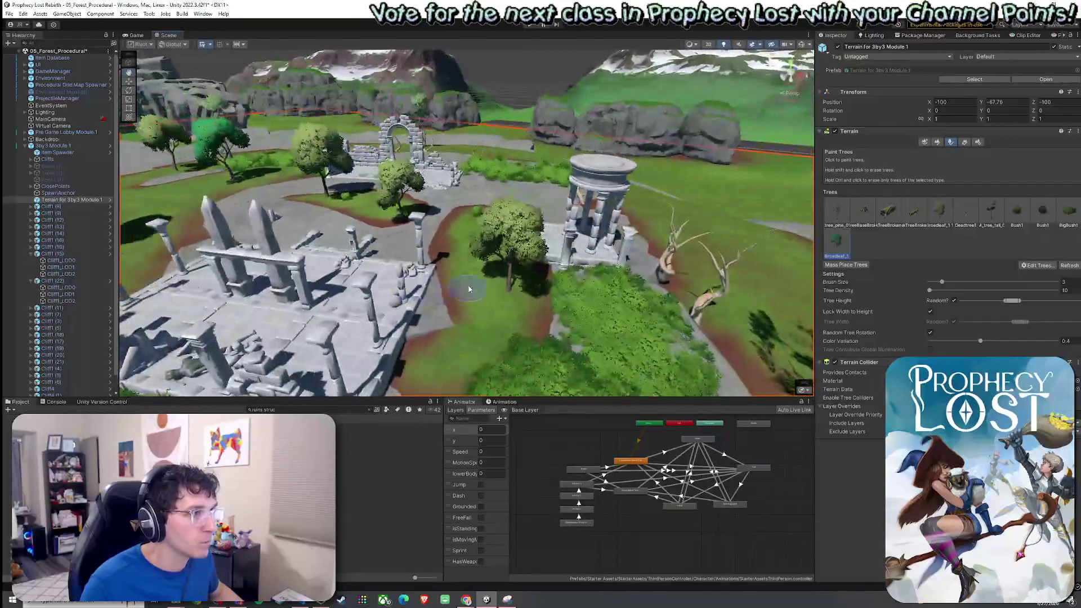
scroll(403, 227, "up", 1)
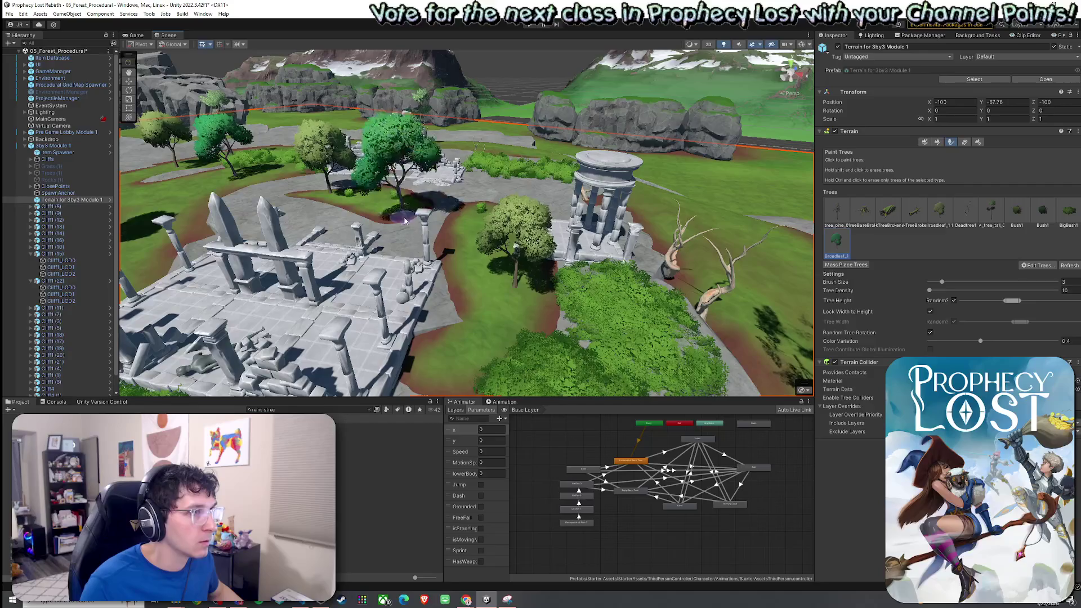
left_click_drag(404, 220, 449, 243)
mouse_move(1004, 304)
left_mouse_down()
mouse_move(1016, 302)
mouse_move(999, 301)
left_mouse_up()
mouse_move(405, 225)
left_mouse_down()
mouse_move(673, 268)
mouse_move(497, 265)
left_mouse_up()
left_click(497, 265)
Select BigBush1 for painting and survey the forest terrain around the ruins
scroll(440, 323, "down", 10)
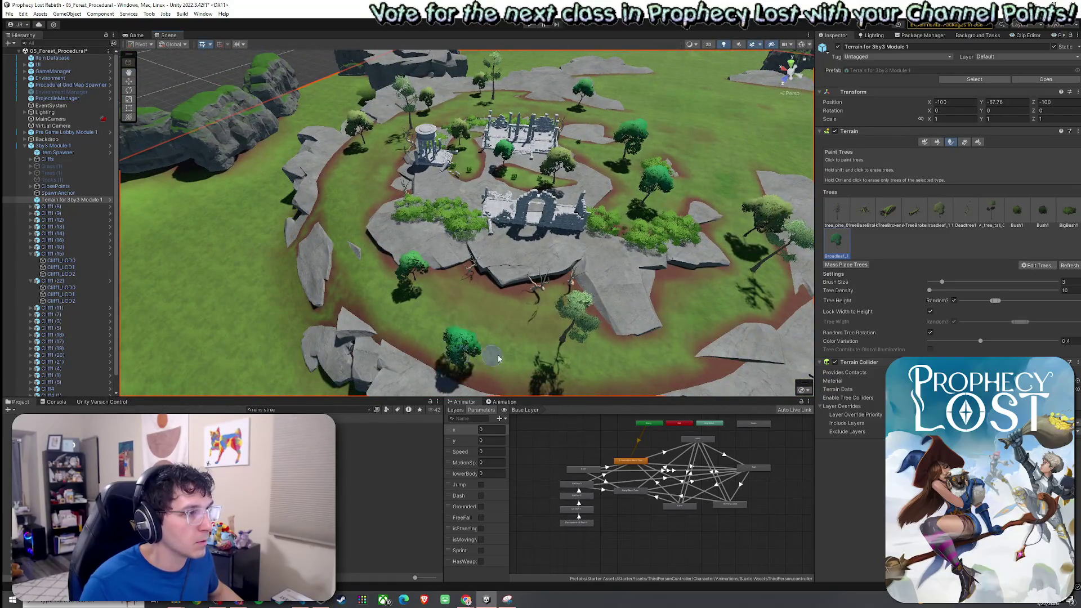
left_click_drag(489, 359, 564, 349)
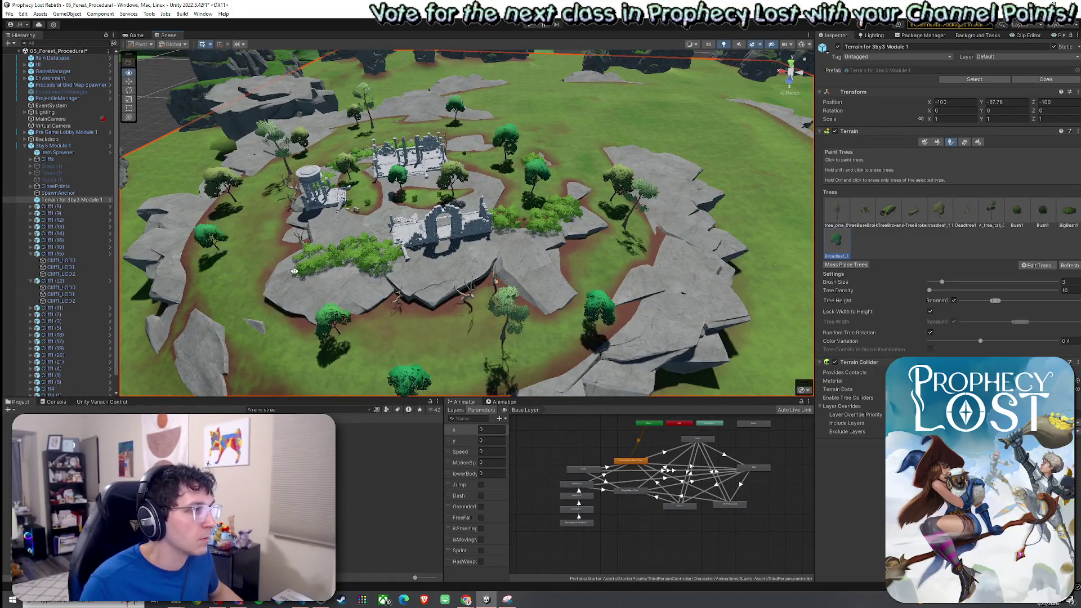
scroll(294, 275, "up", 10)
left_click_drag(451, 203, 544, 227)
scroll(544, 227, "down", 6)
left_click(1058, 217)
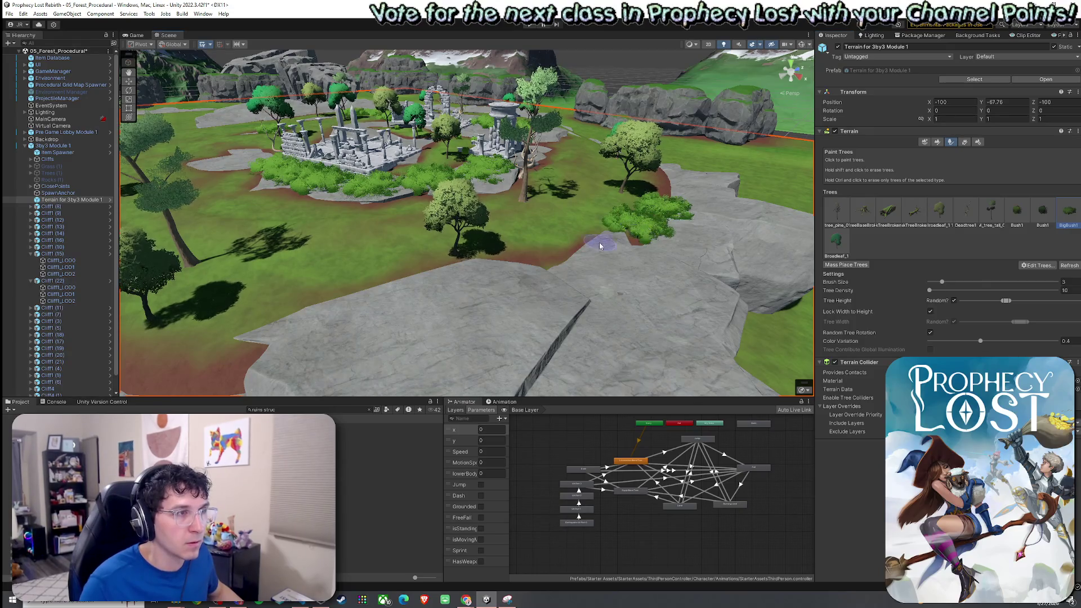
left_click_drag(534, 270, 377, 280)
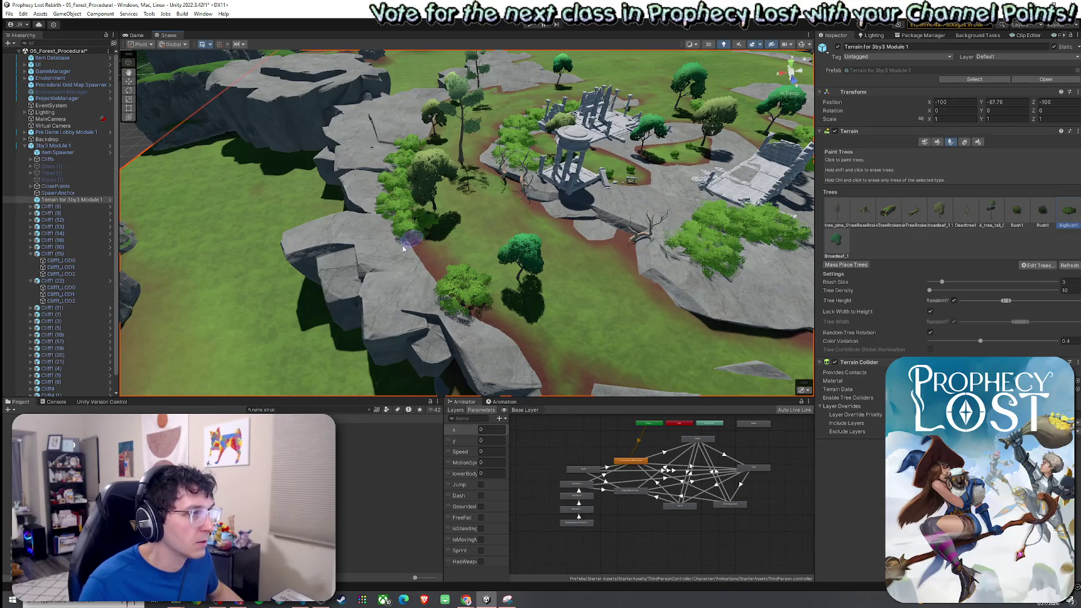
scroll(418, 239, "up", 5)
left_click_drag(397, 259, 511, 246)
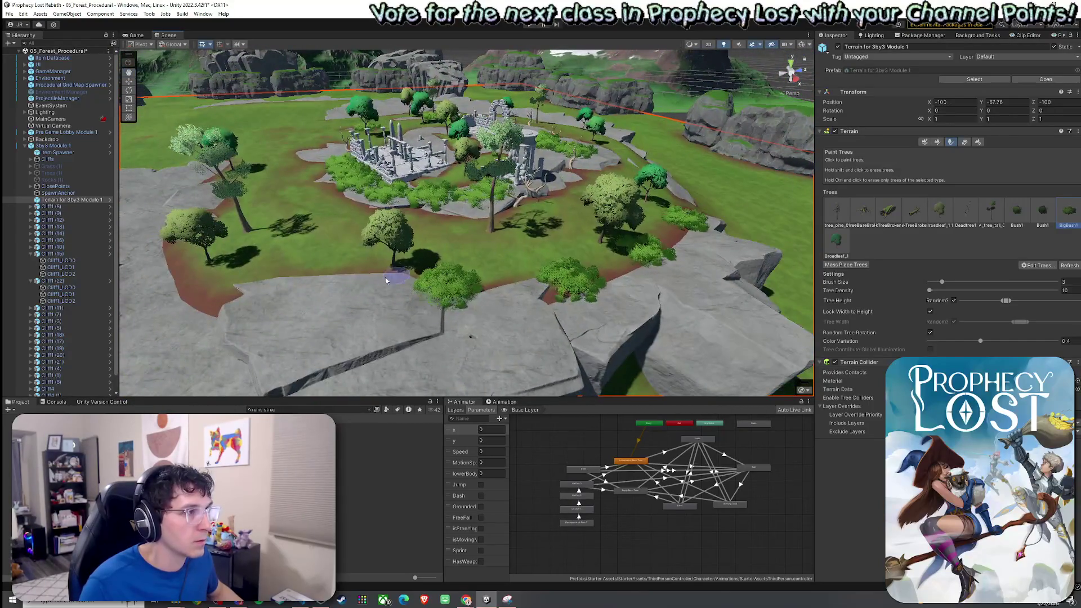
mouse_move(274, 294)
left_mouse_down()
mouse_move(444, 313)
mouse_move(467, 293)
mouse_move(535, 285)
mouse_move(441, 285)
mouse_move(497, 297)
mouse_move(484, 308)
mouse_move(523, 281)
mouse_move(551, 241)
mouse_move(318, 208)
mouse_move(370, 230)
mouse_move(450, 235)
left_mouse_up()
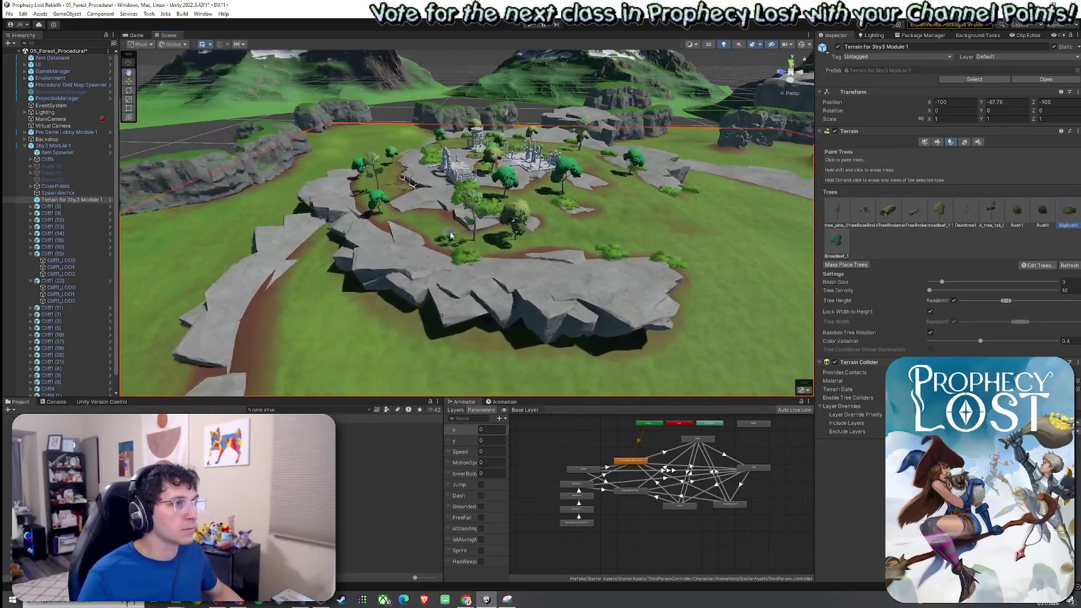
left_click(9, 14)
Save the forest scene and enter Play mode
left_click(28, 56)
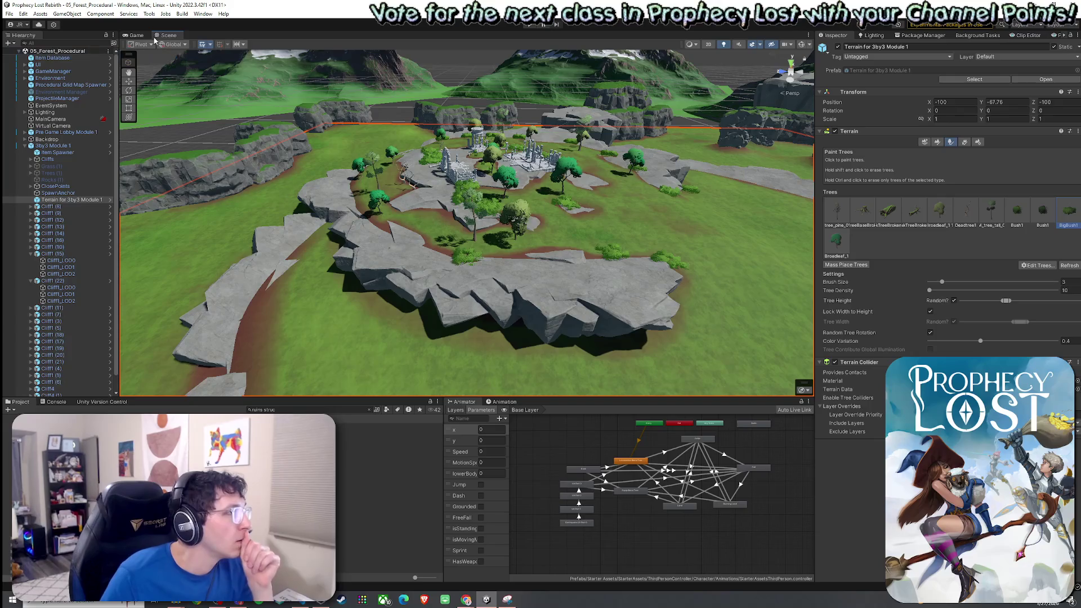
key("ctrl+p")
left_click(20, 14)
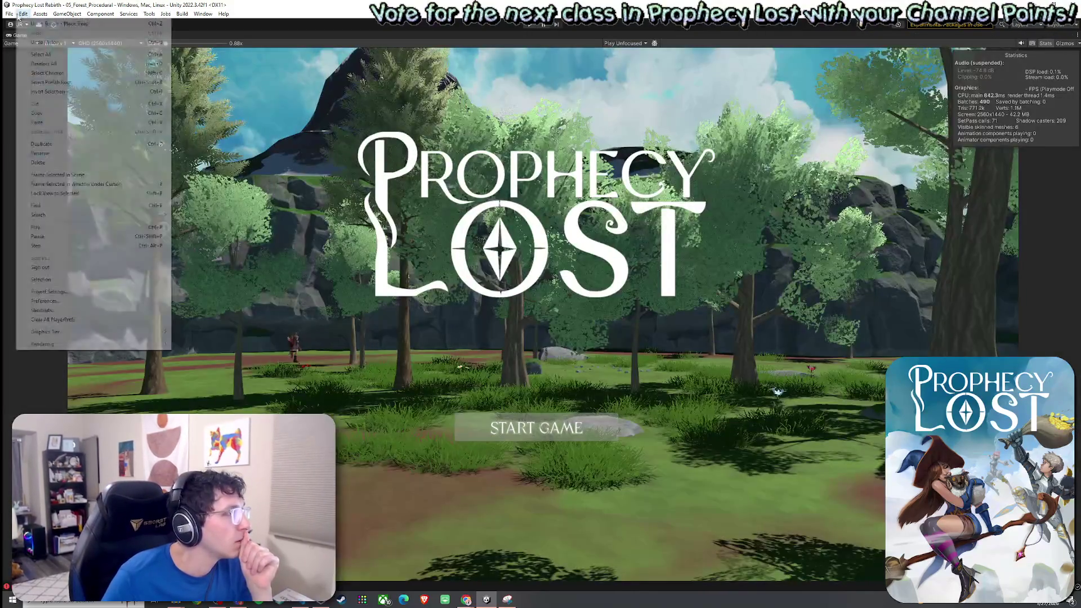
left_click(528, 26)
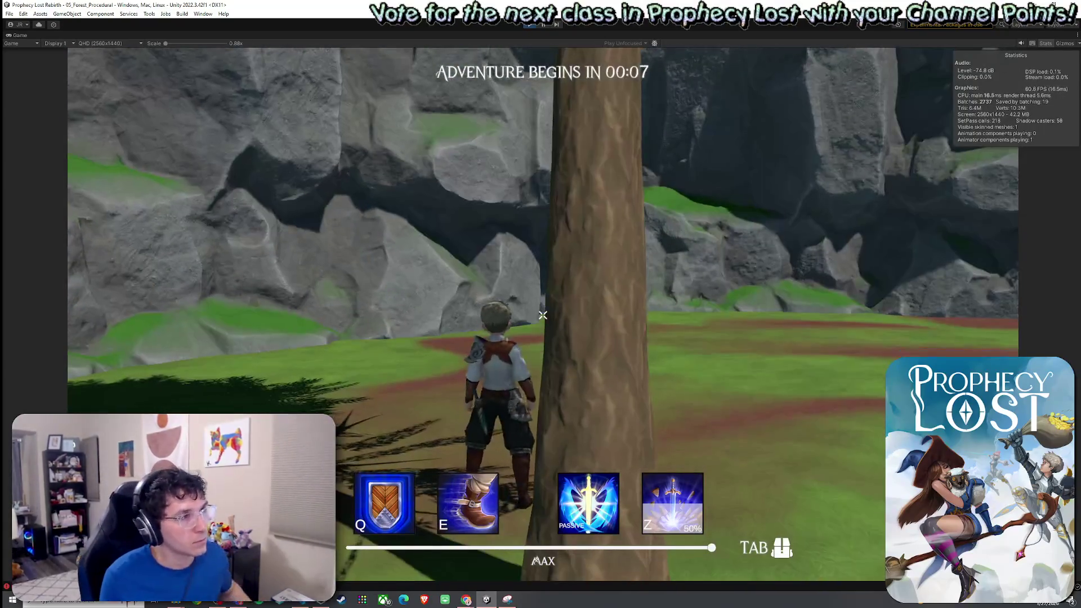
Run to the merchant, browse the shop, enter the forest level, then stop playing
key("w")
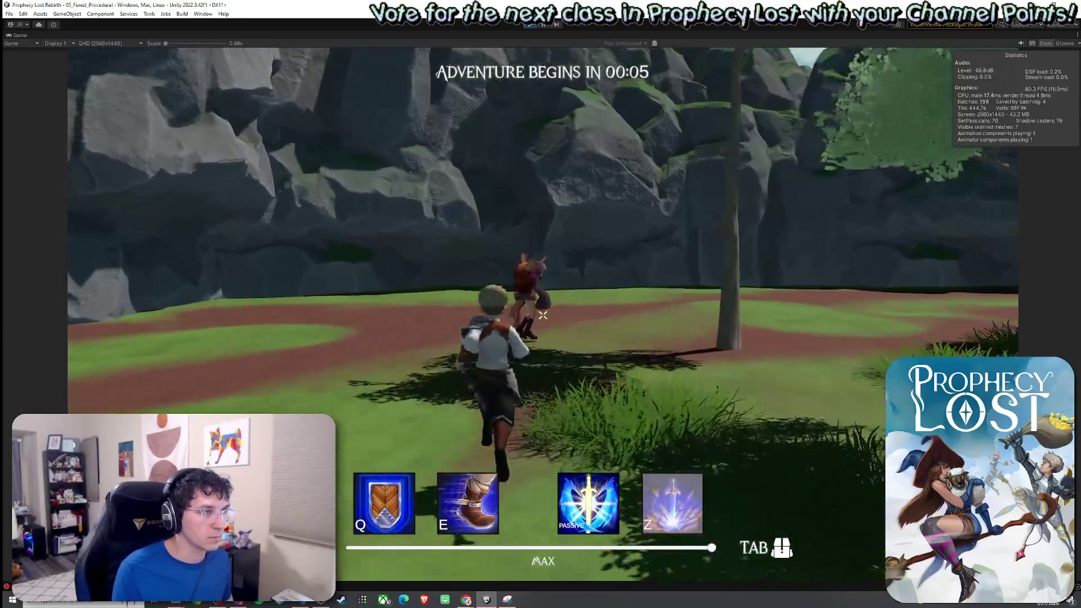
key("f")
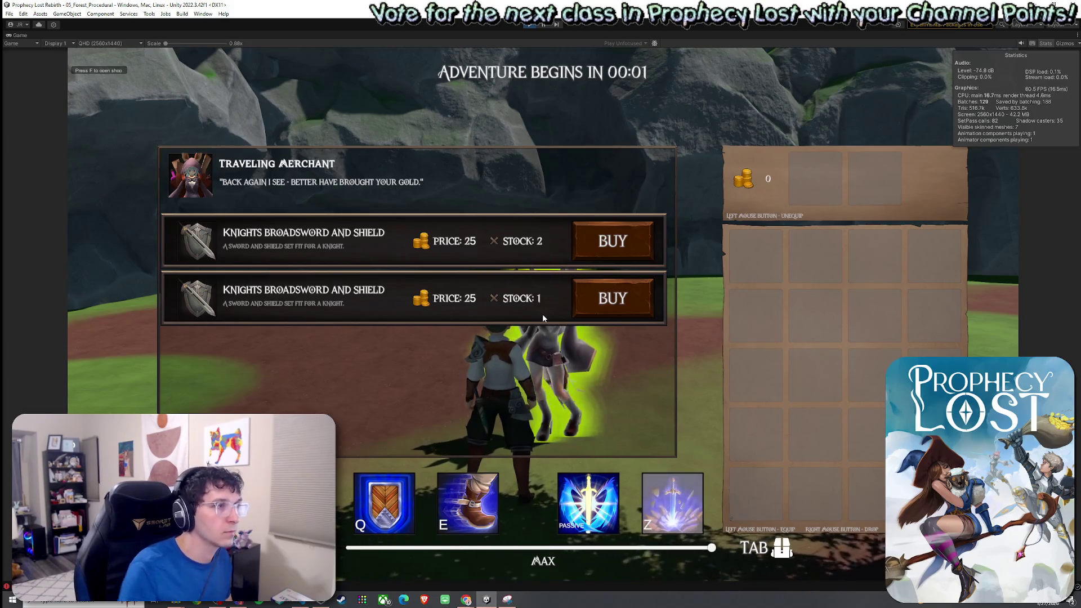
key("Escape")
key("w")
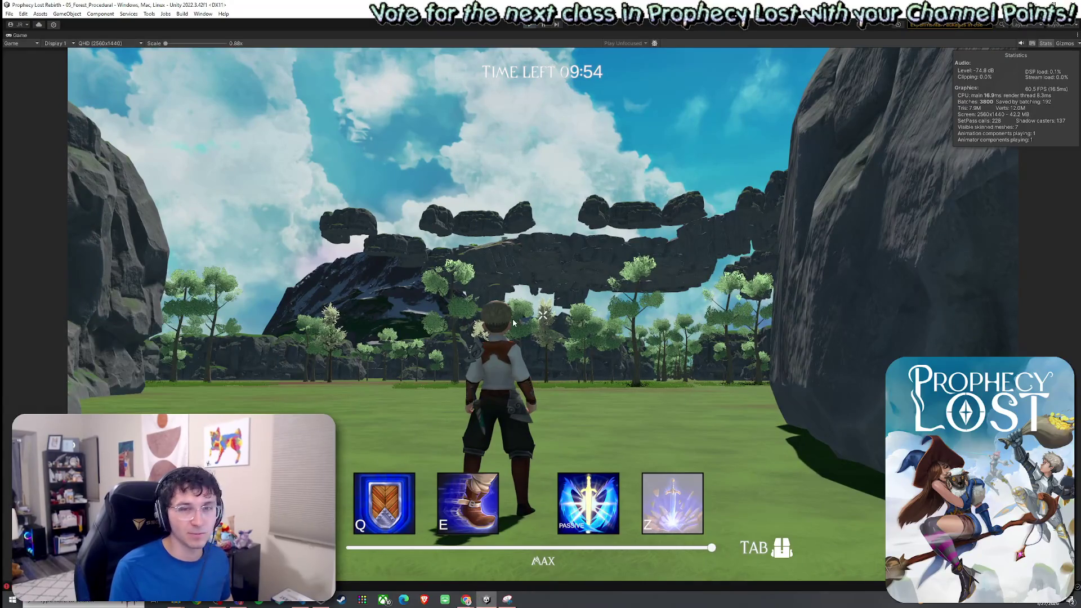
key("ctrl+p")
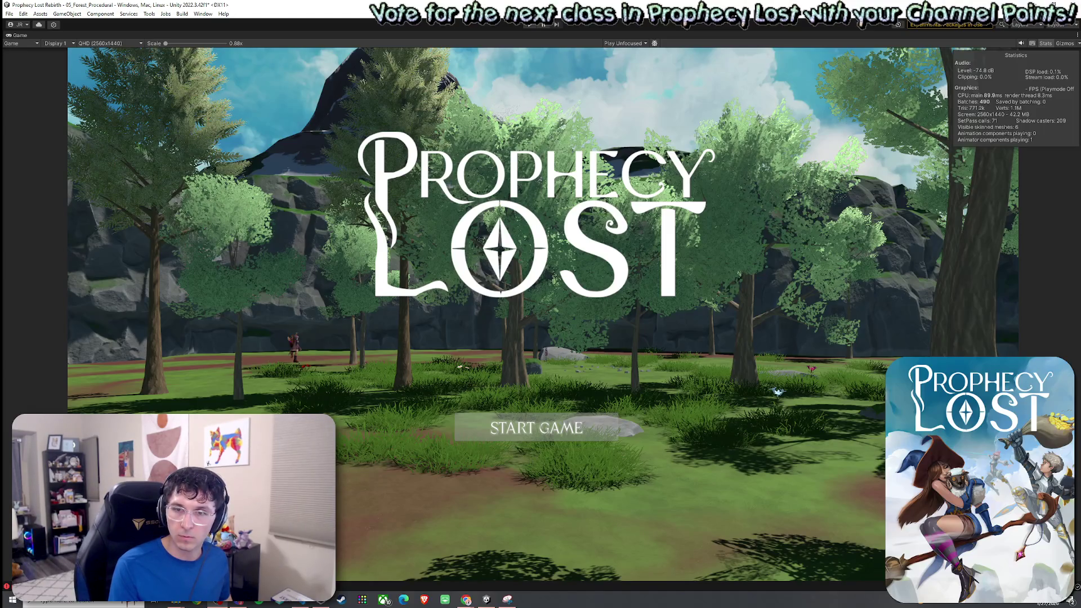
key("shift+space")
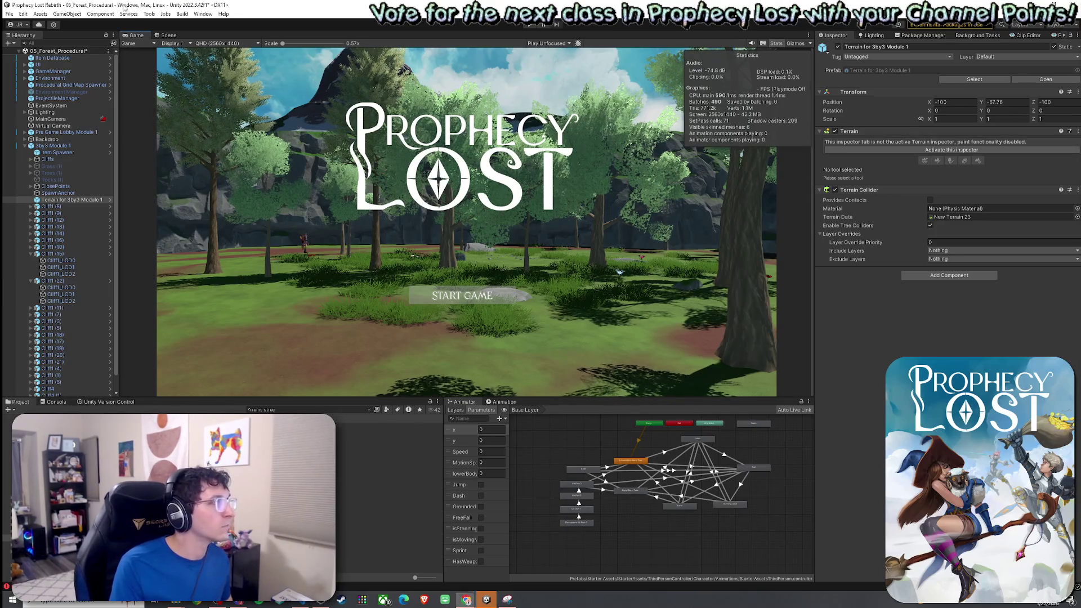
Save the scene, check the Console messages, and return to the Scene tab
left_click(11, 17)
left_click(39, 39)
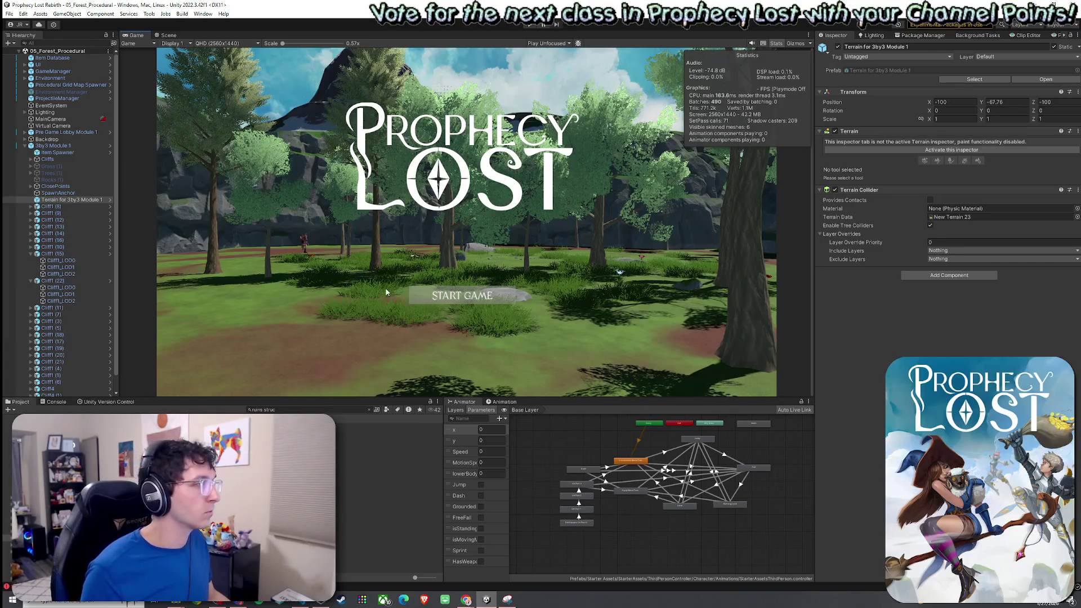
left_click(51, 402)
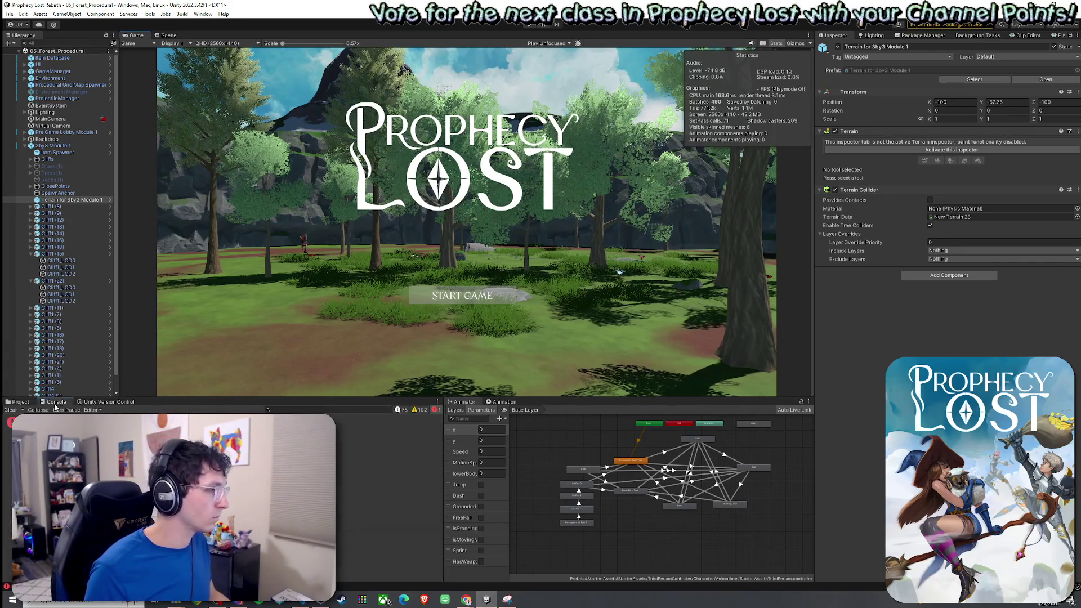
left_click(17, 401)
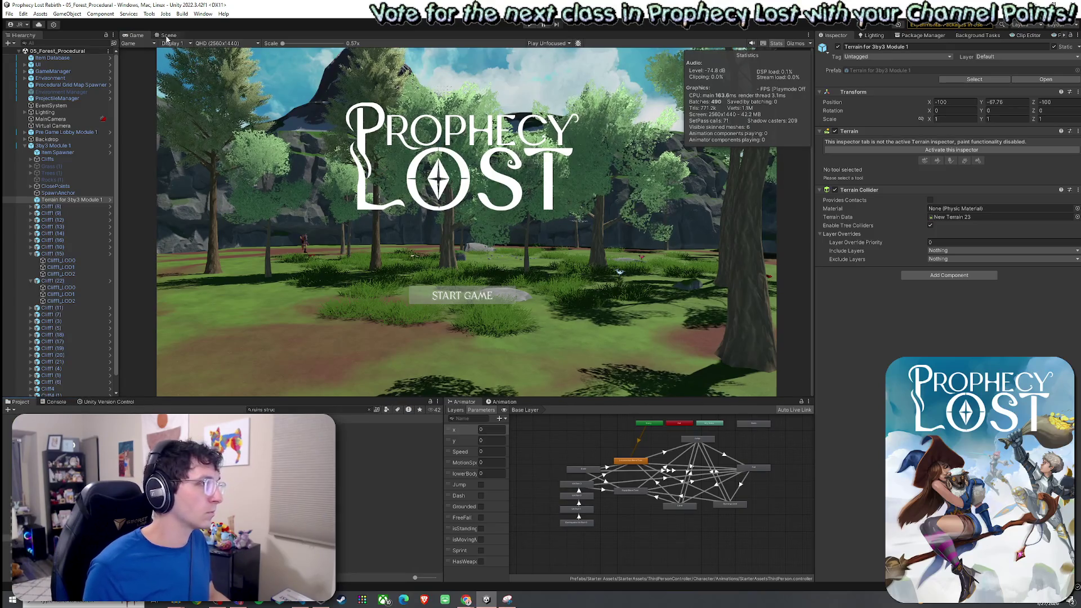
left_click(168, 35)
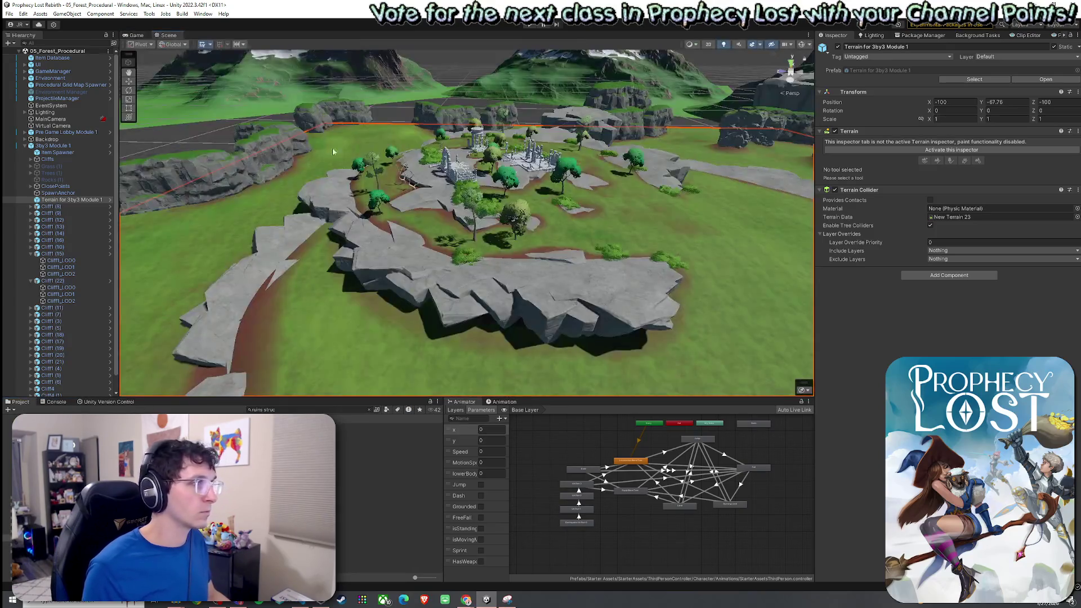
Collapse 3by3 Module 1, review its overrides, save, and deactivate the object
left_click(26, 146)
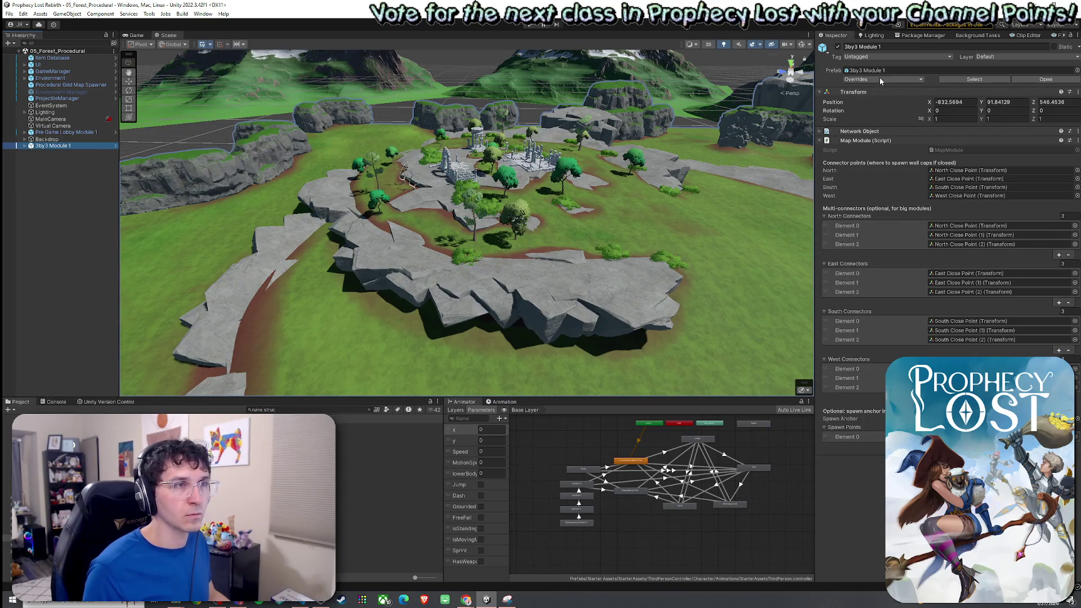
left_click(881, 79)
key("ctrl+s")
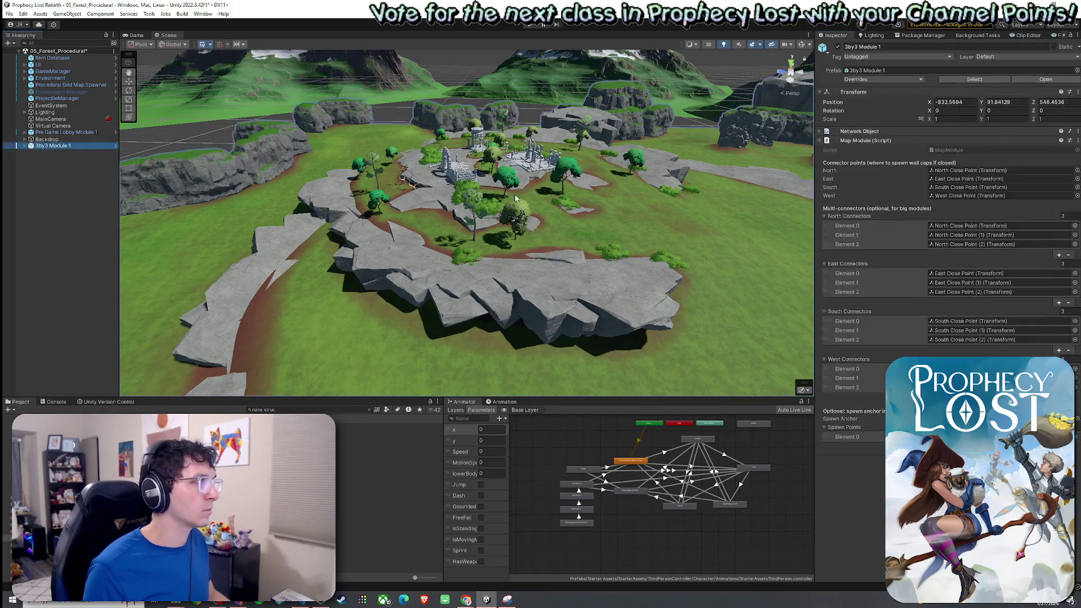
key("alt+shift+a")
left_click(9, 14)
left_click(543, 24)
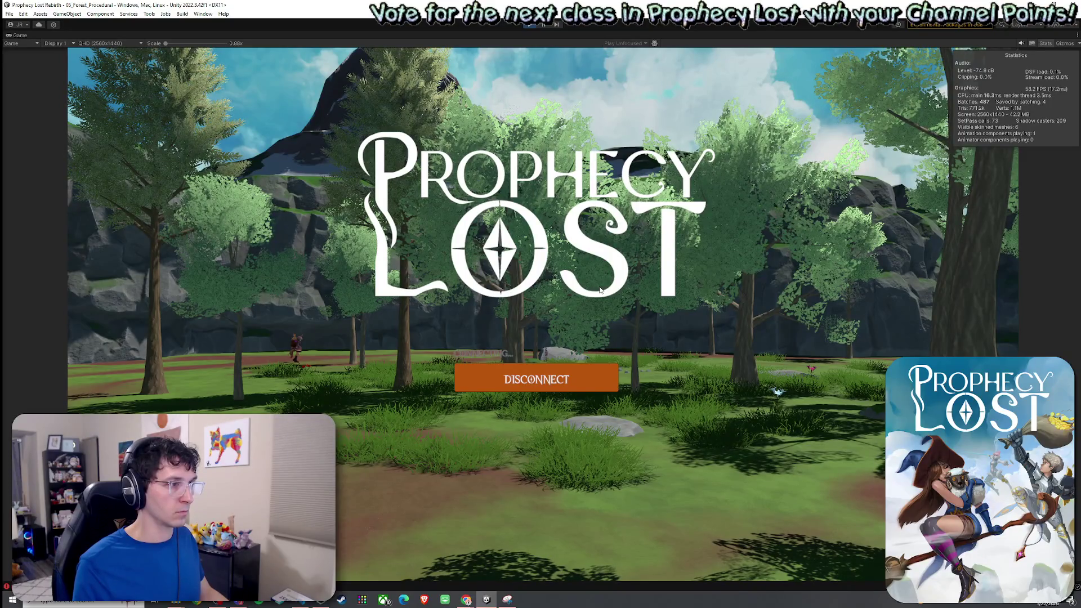
Run the character forward after the match starts and equip the sword and shield from the inventory
key("w")
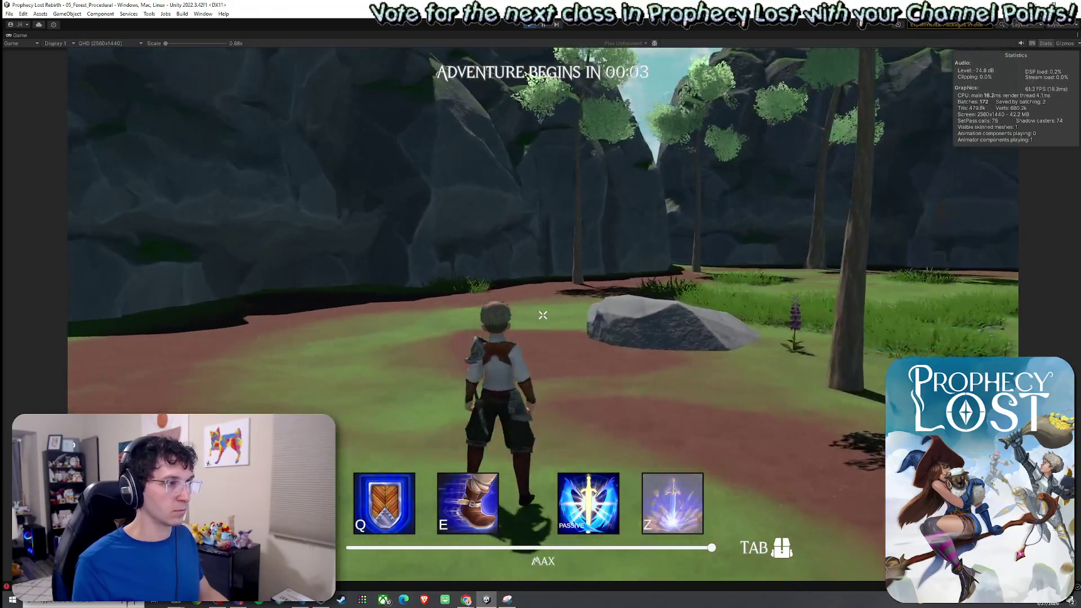
key("w")
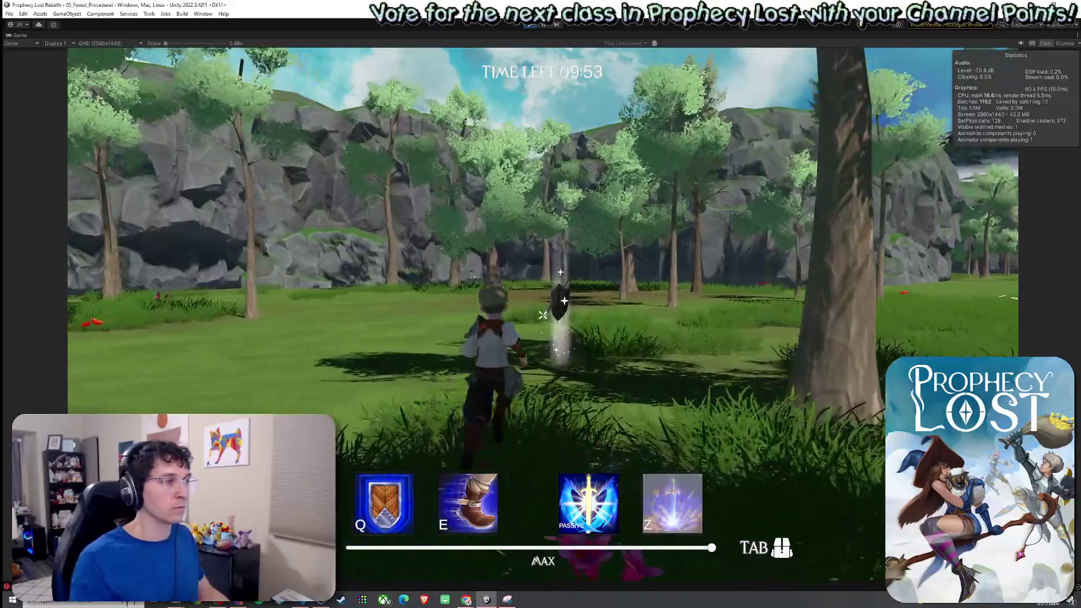
key("Tab")
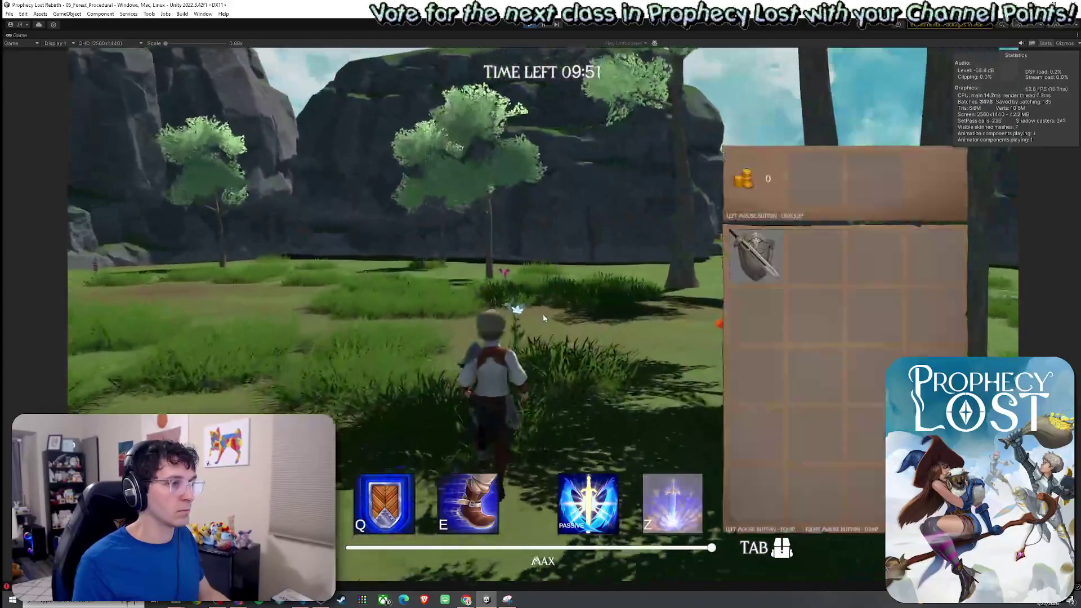
left_click(733, 262)
key("Tab")
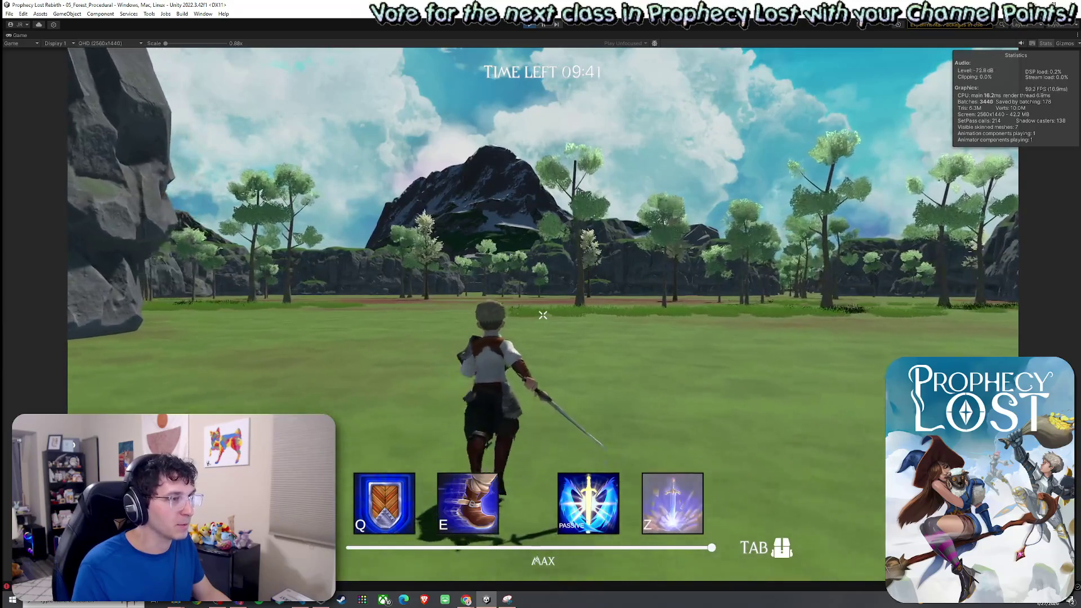
key("super")
left_click(25, 36)
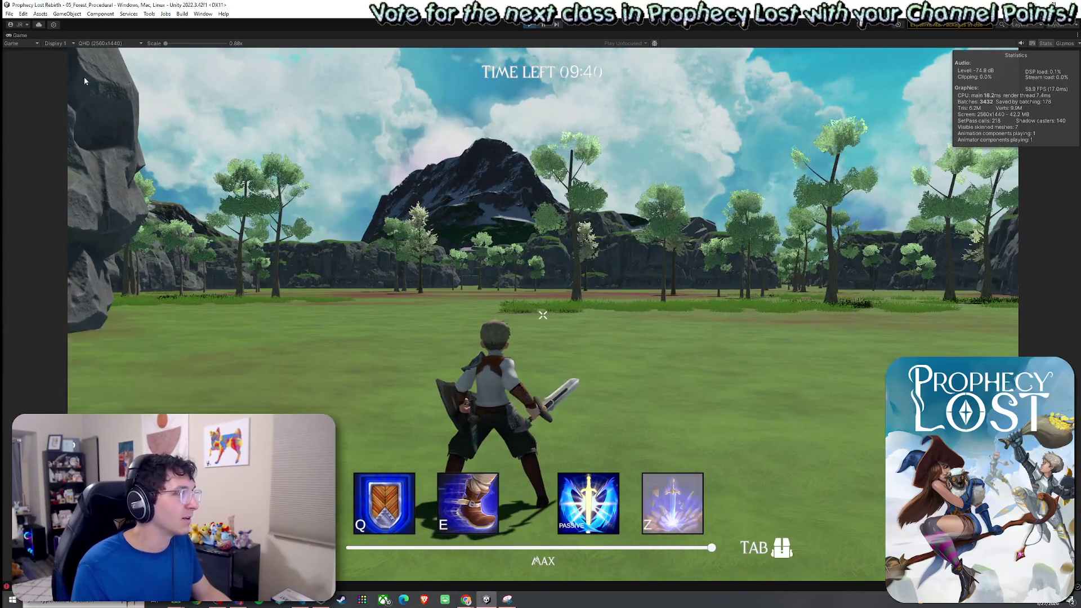
Restore the editor layout and select Player(Clone) in the Hierarchy, expanding its children
double_click(21, 35)
left_click(67, 139)
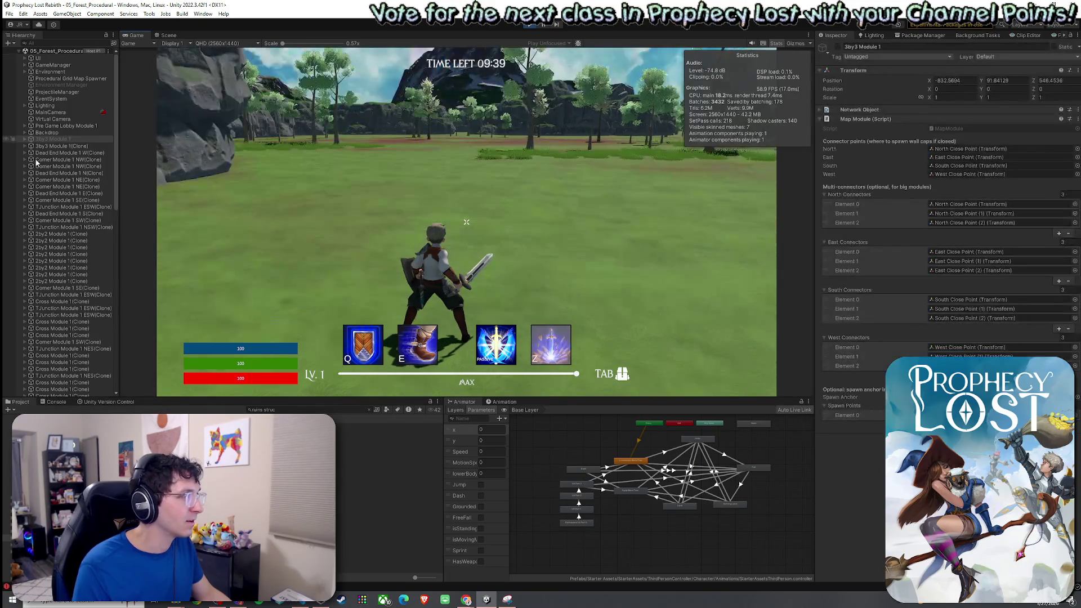
scroll(70, 234, "down", 10)
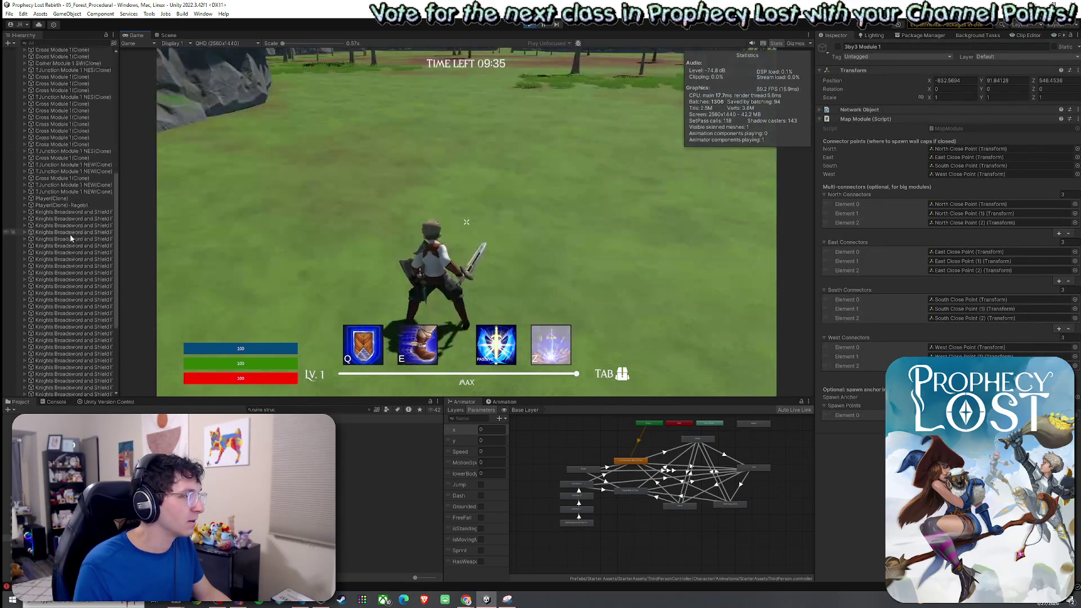
left_click(48, 233)
left_click(25, 233)
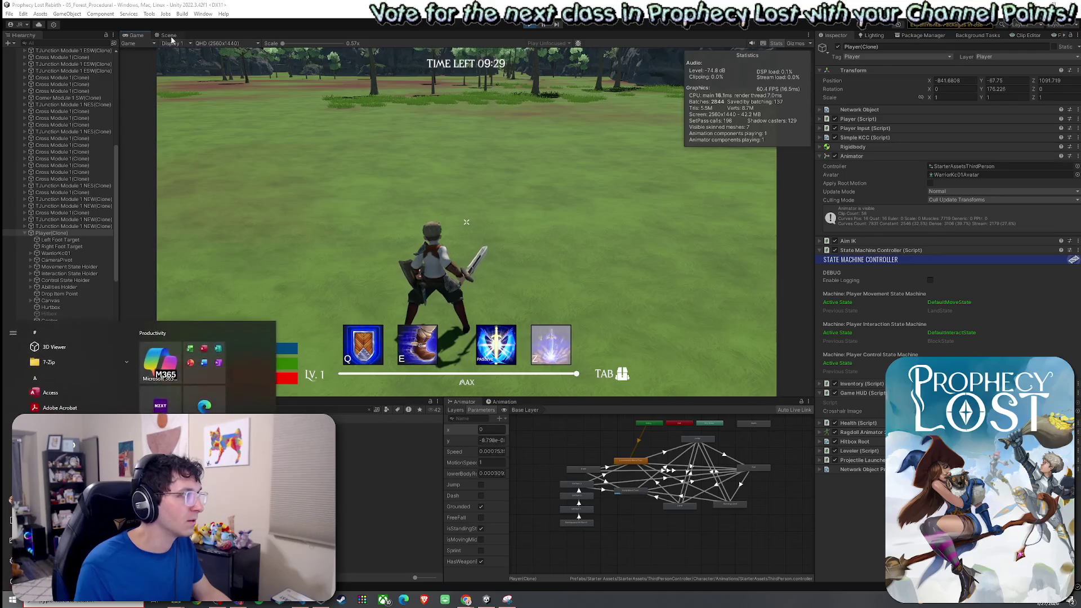
Frame the player in the Scene view, zoom out over the forest modules, then return to the Game view
key("ctrl+1")
left_click_drag(451, 241, 144, 227)
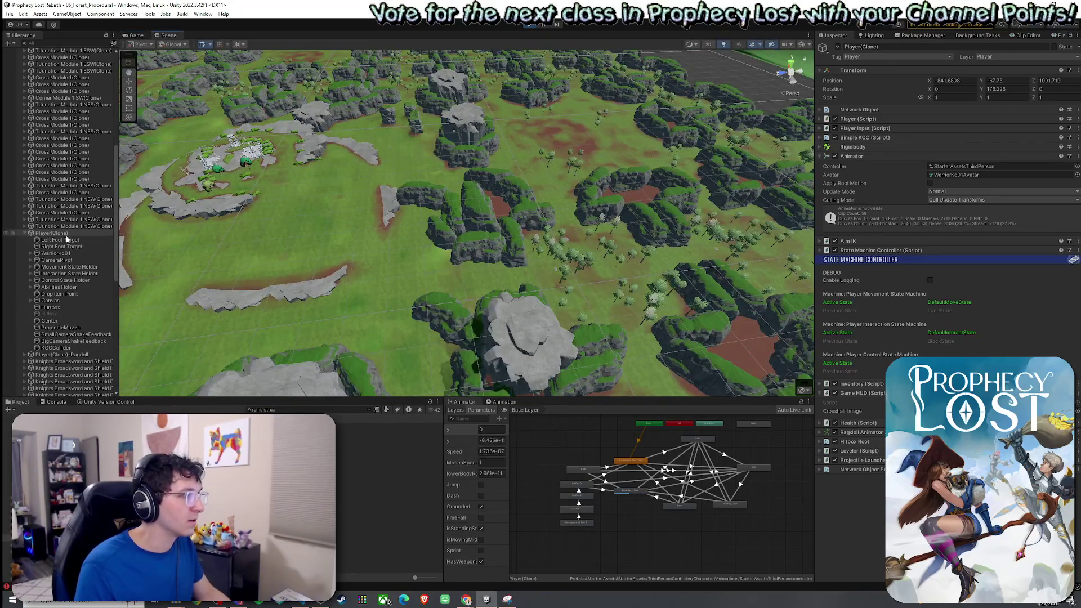
double_click(68, 233)
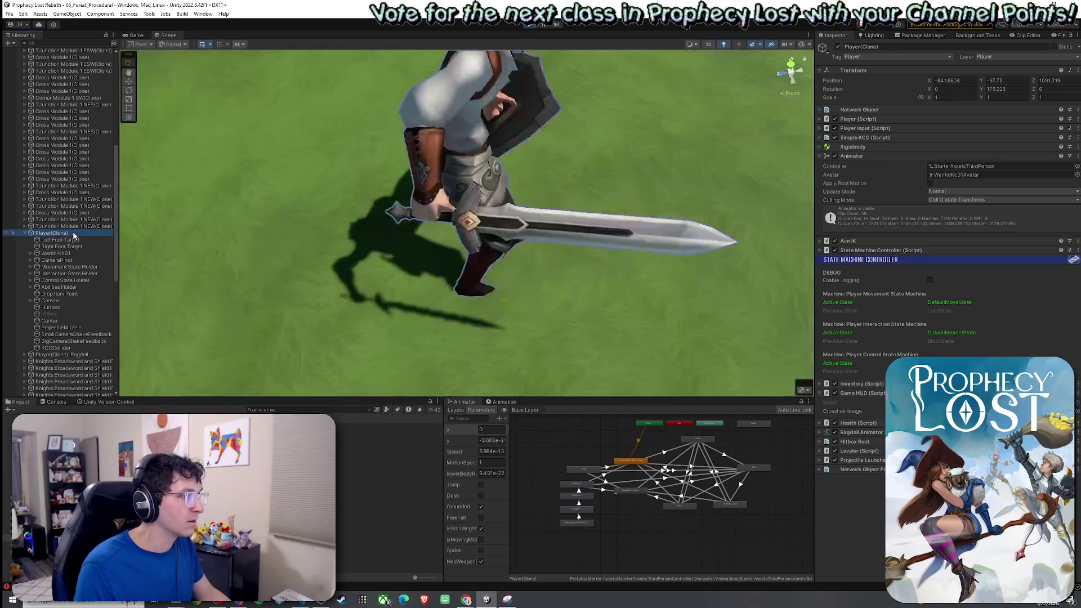
scroll(150, 224, "down", 10)
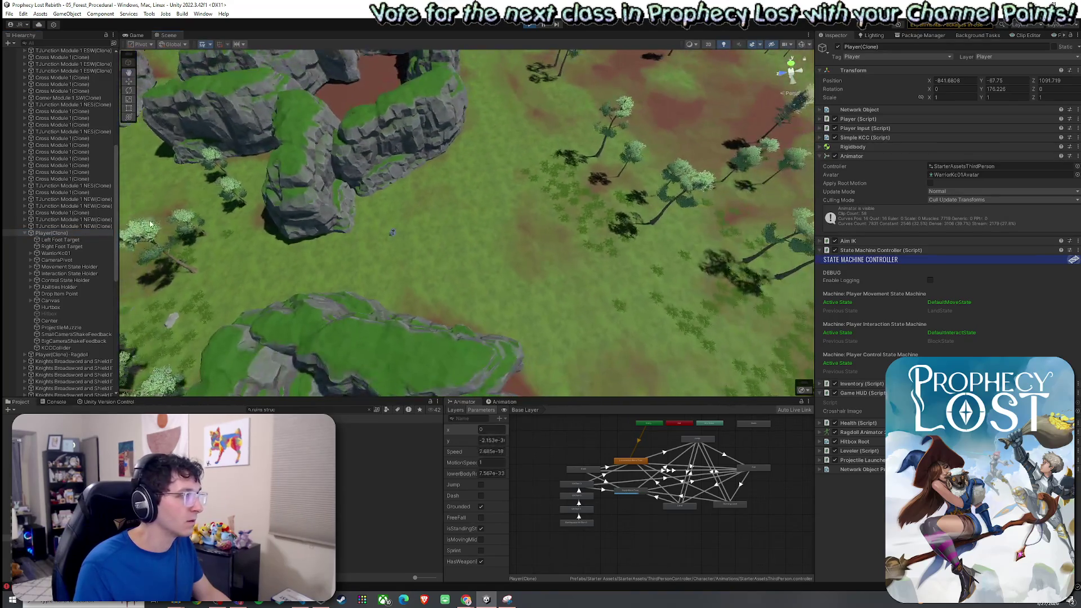
scroll(434, 249, "down", 10)
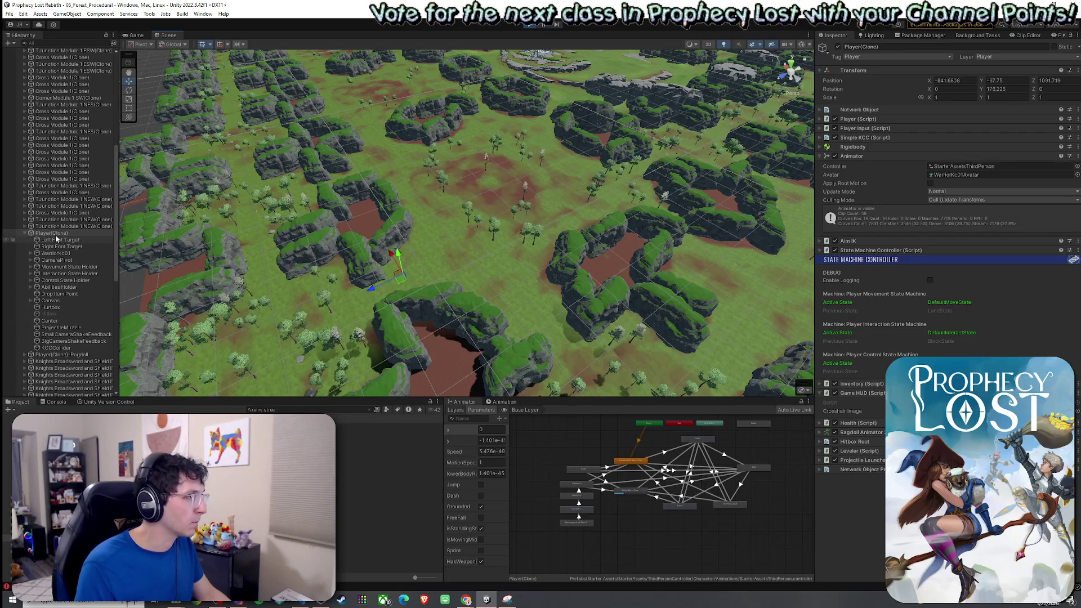
scroll(369, 256, "down", 5)
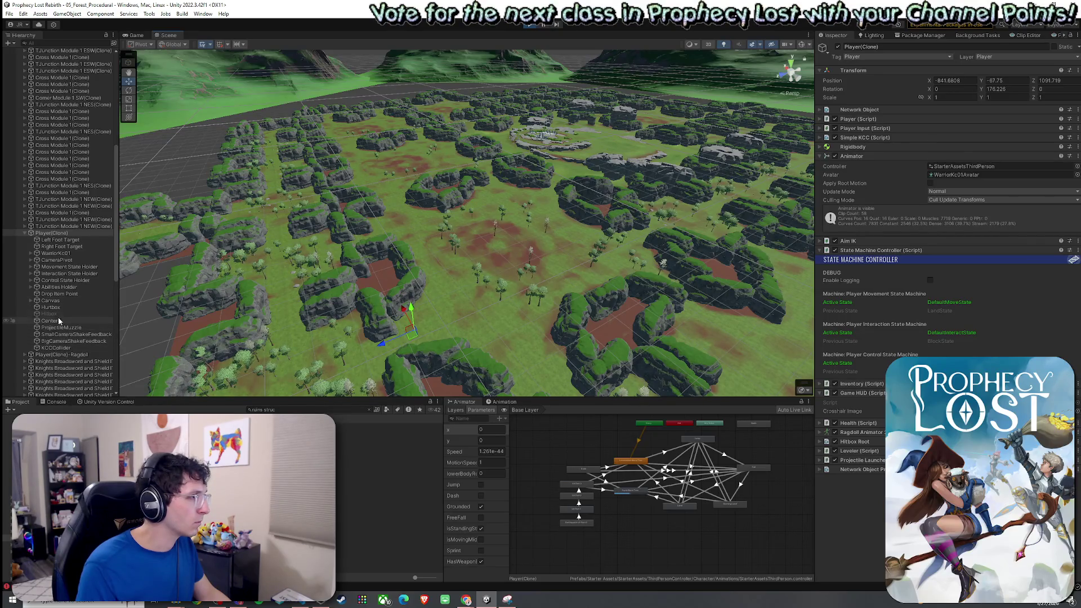
left_click(146, 35)
key("super")
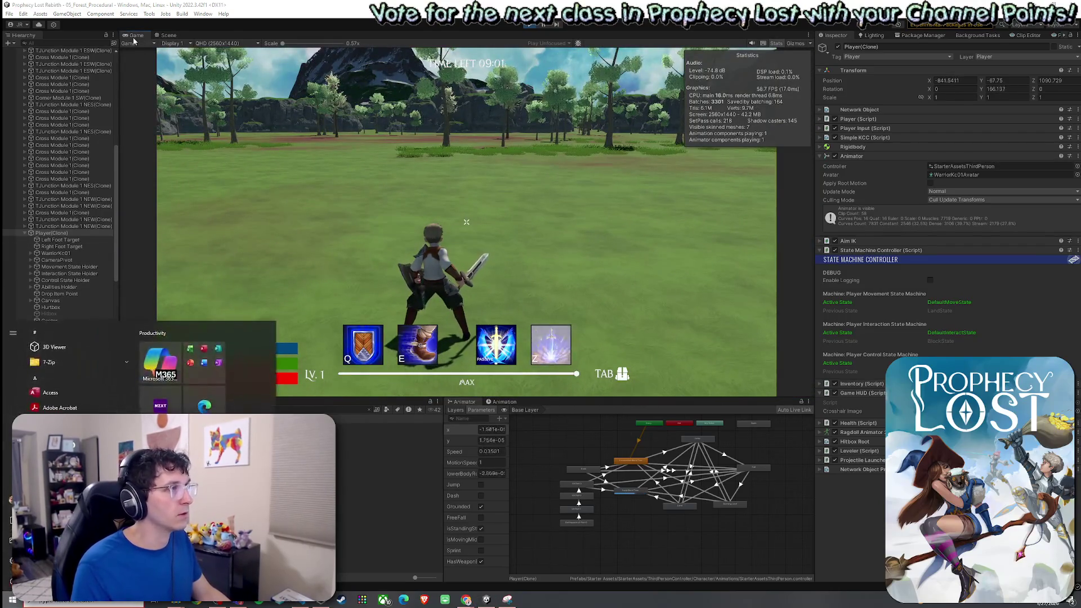
Maximize the Game view and run the character off the ledge toward the ruined temple
left_click(134, 41)
key("shift+space")
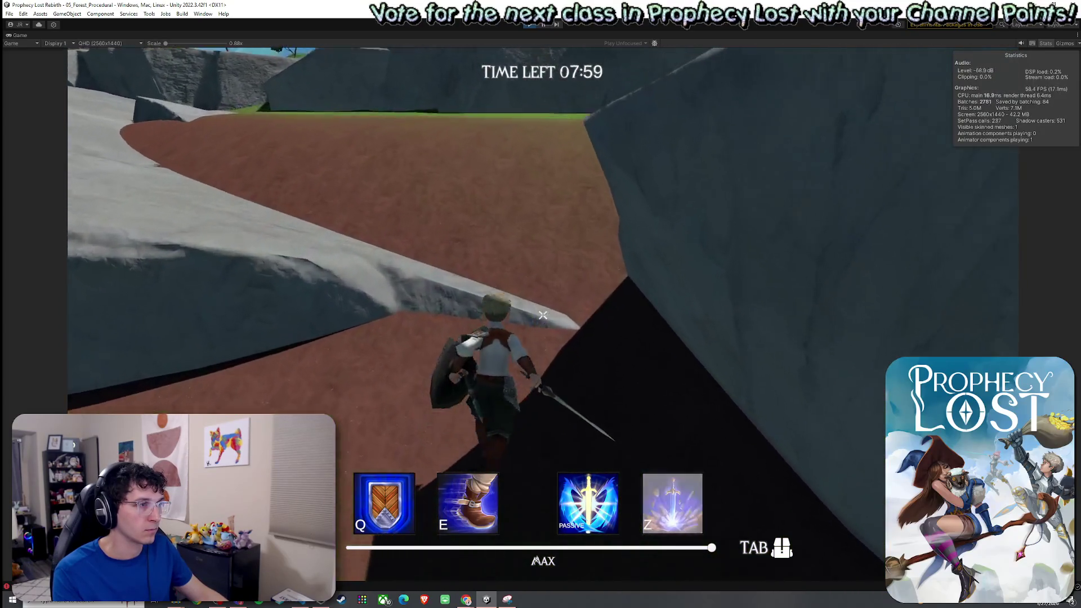
key("w")
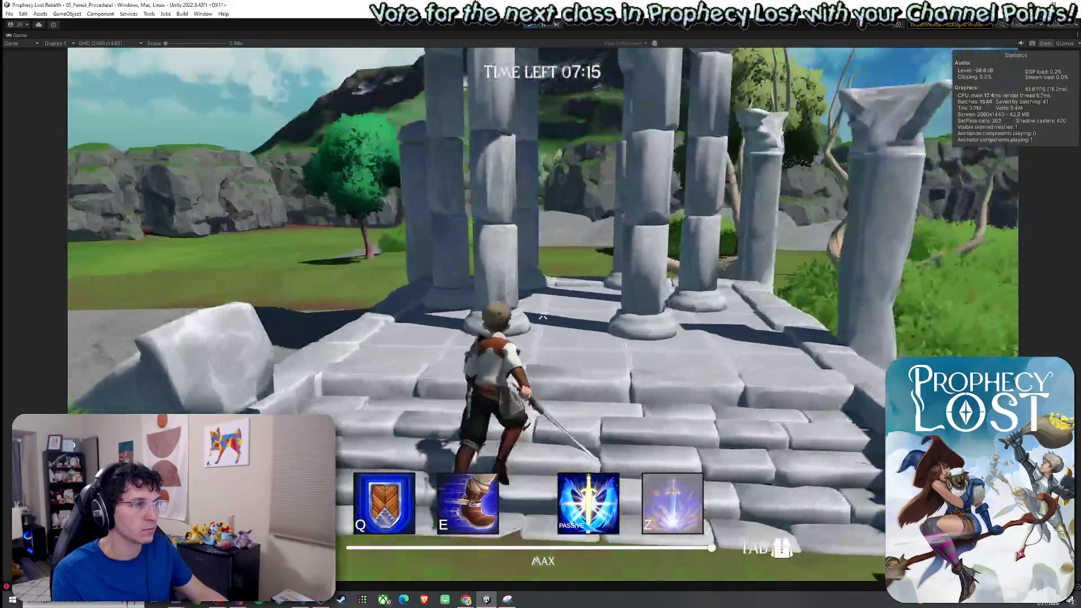
Run past the ruined columns and fallen statue, swinging the sword, onto the grassy ridge, then exit Play mode with Ctrl+P
key("w")
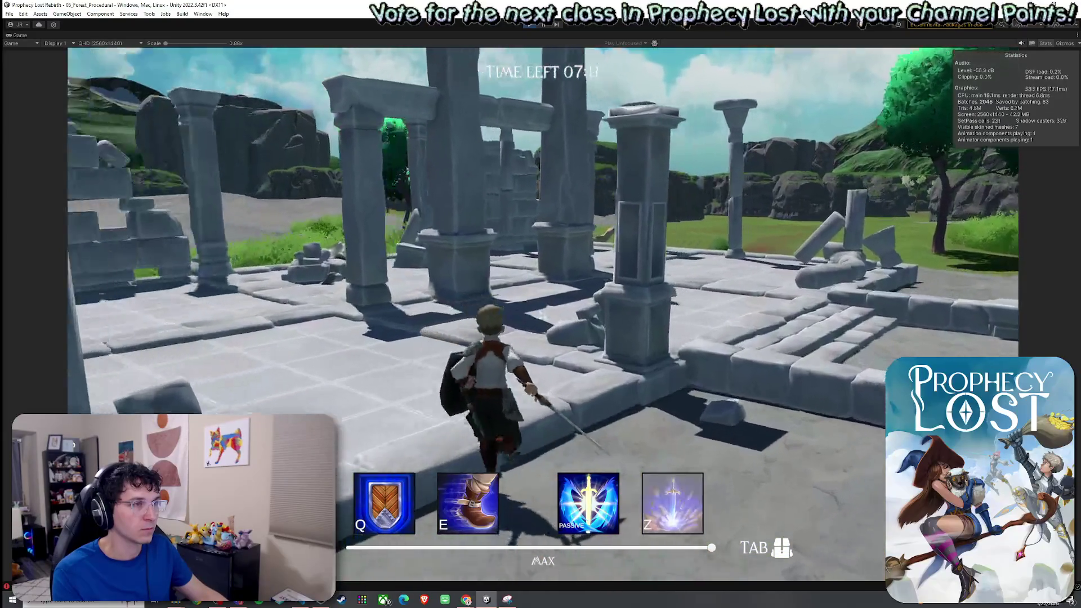
key("w")
key("w")
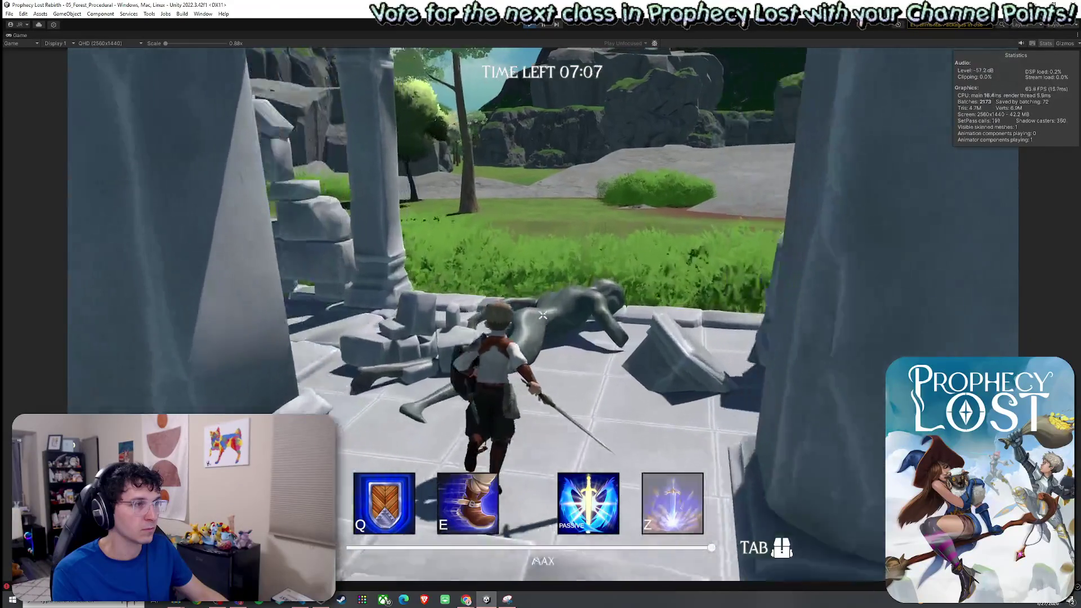
key("w")
left_click(543, 315)
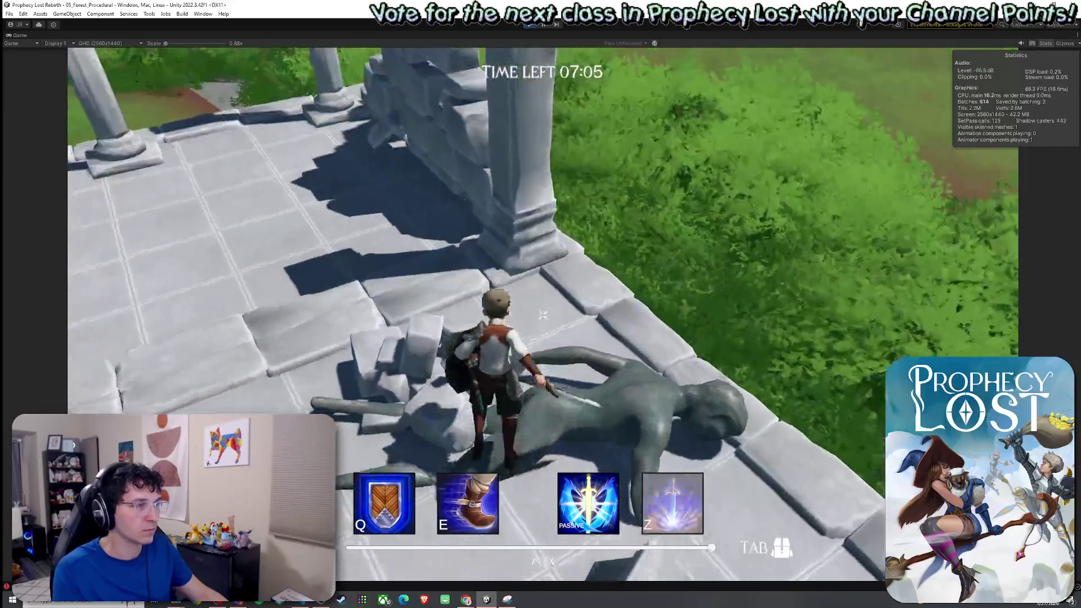
key("w")
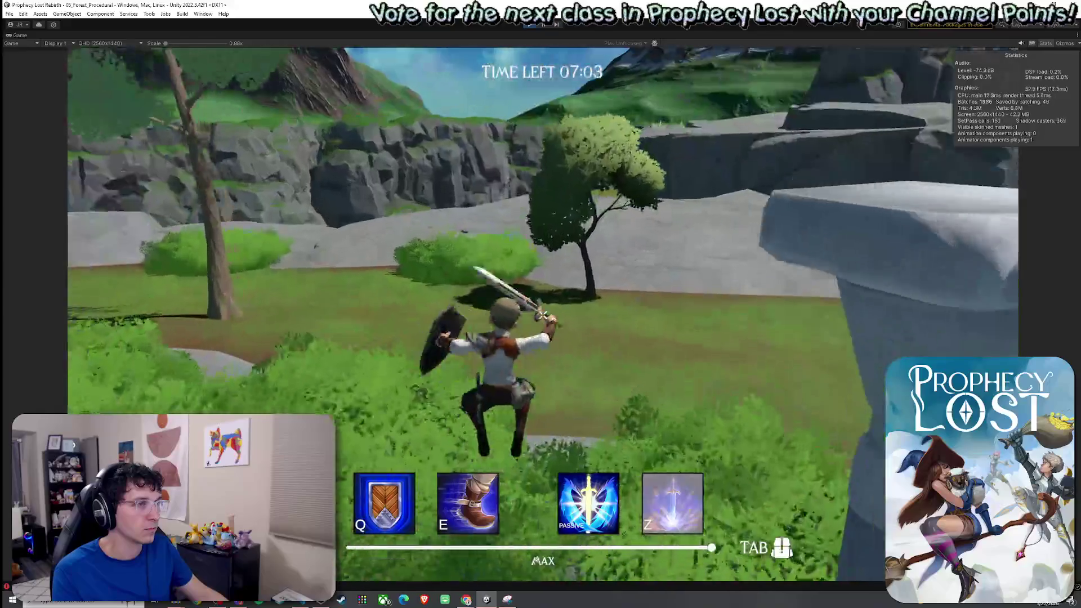
key("w")
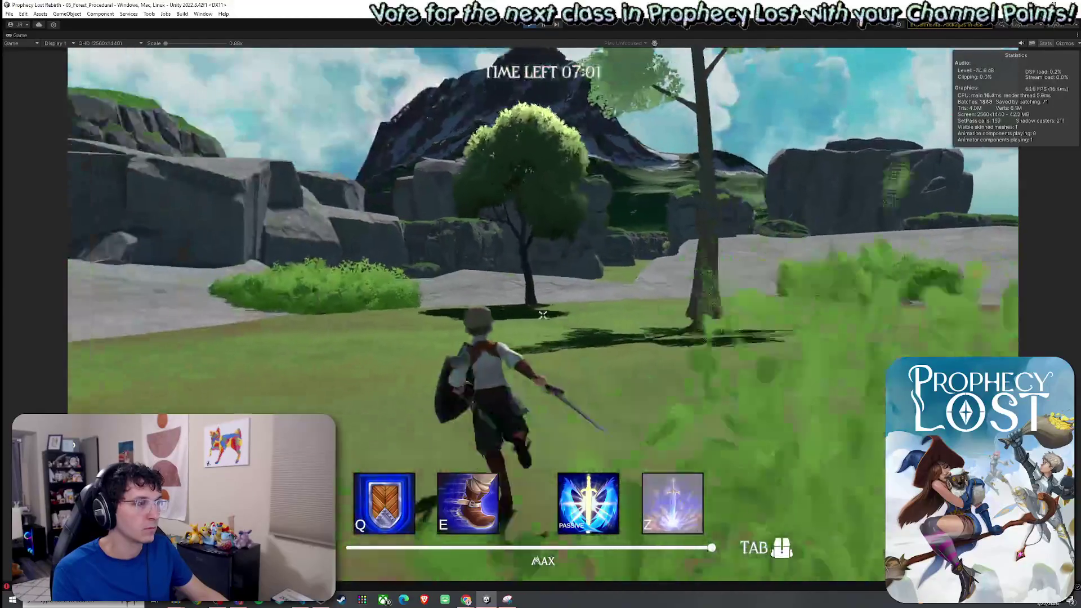
key("w")
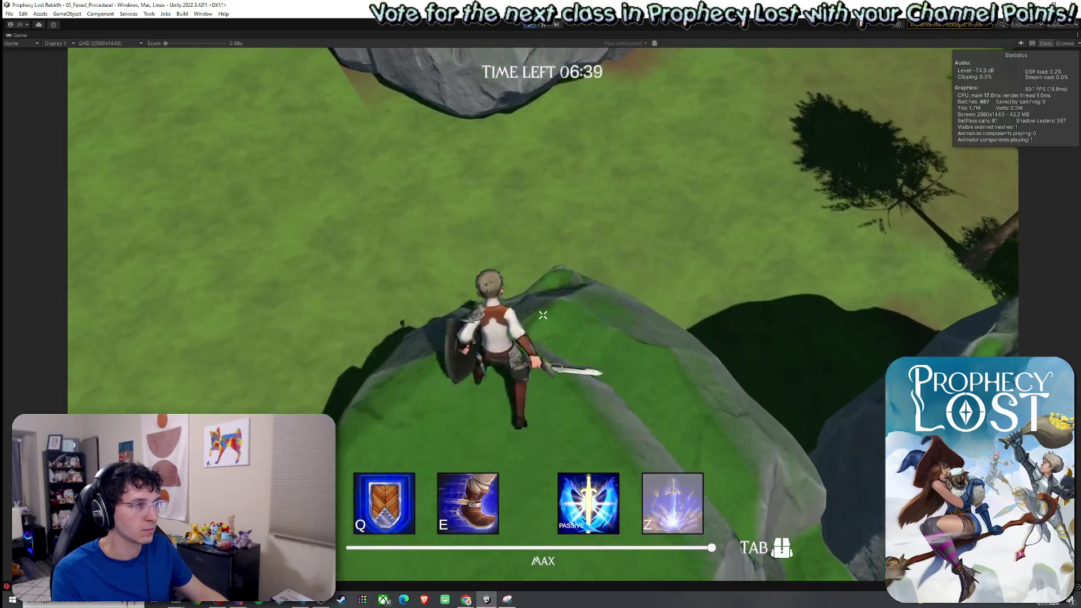
key("w")
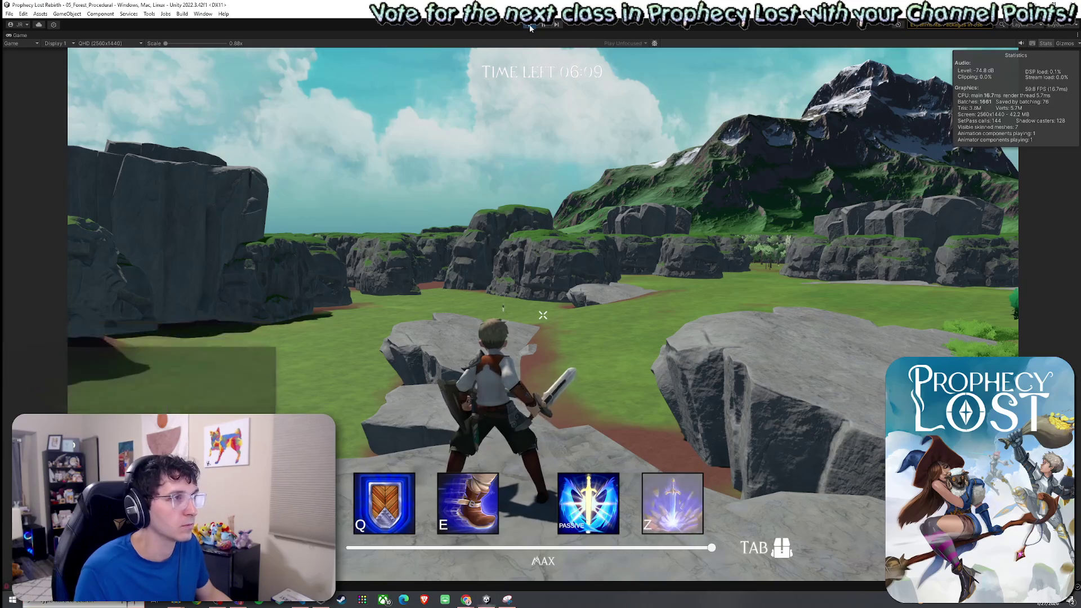
key("ctrl+p")
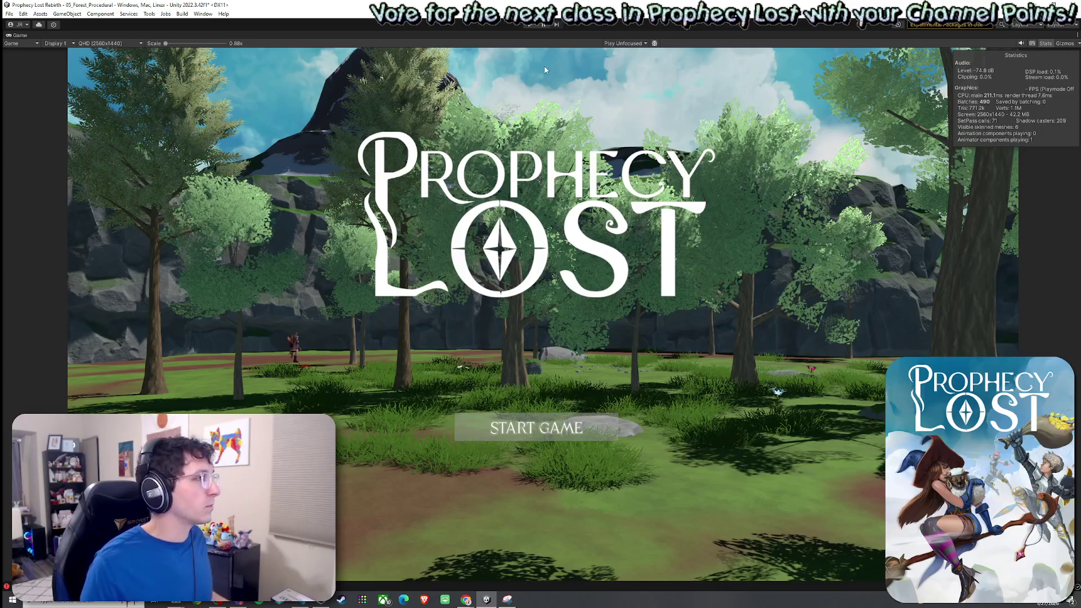
Restore the full editor layout, return to the Scene view and save the scene
key("shift+space")
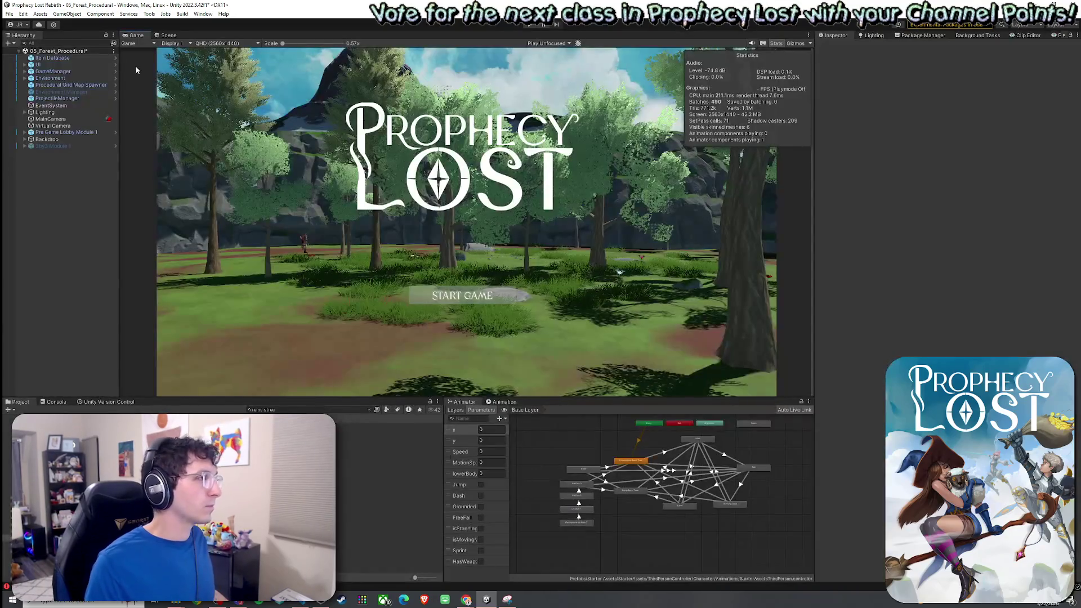
left_click(167, 36)
left_click(9, 13)
left_click(35, 54)
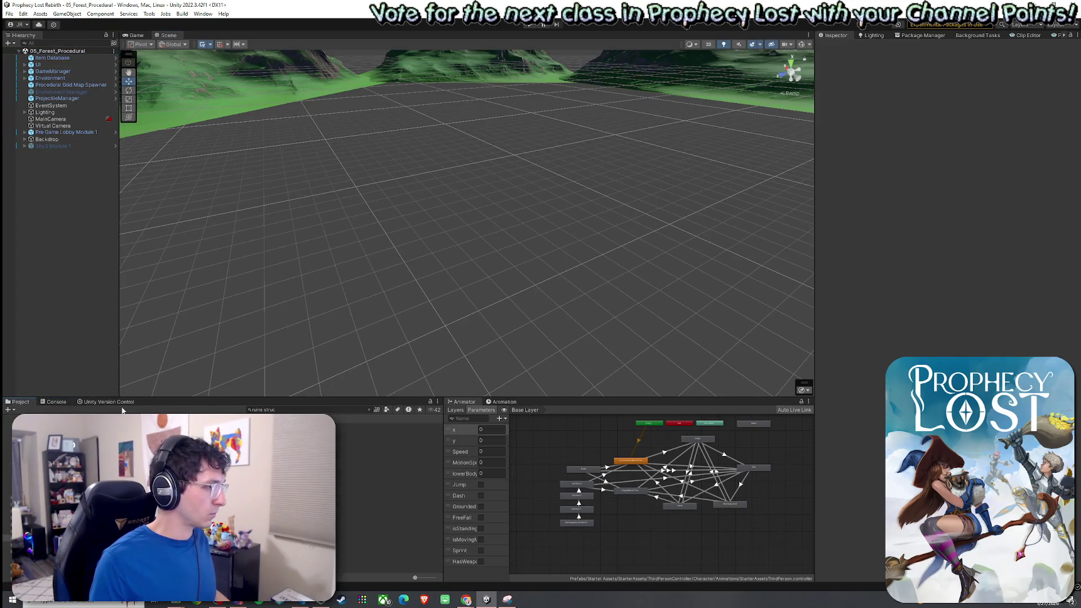
Clear the project search and browse into Procedural Generation's 1by 1 Map Modules folder
left_click(369, 410)
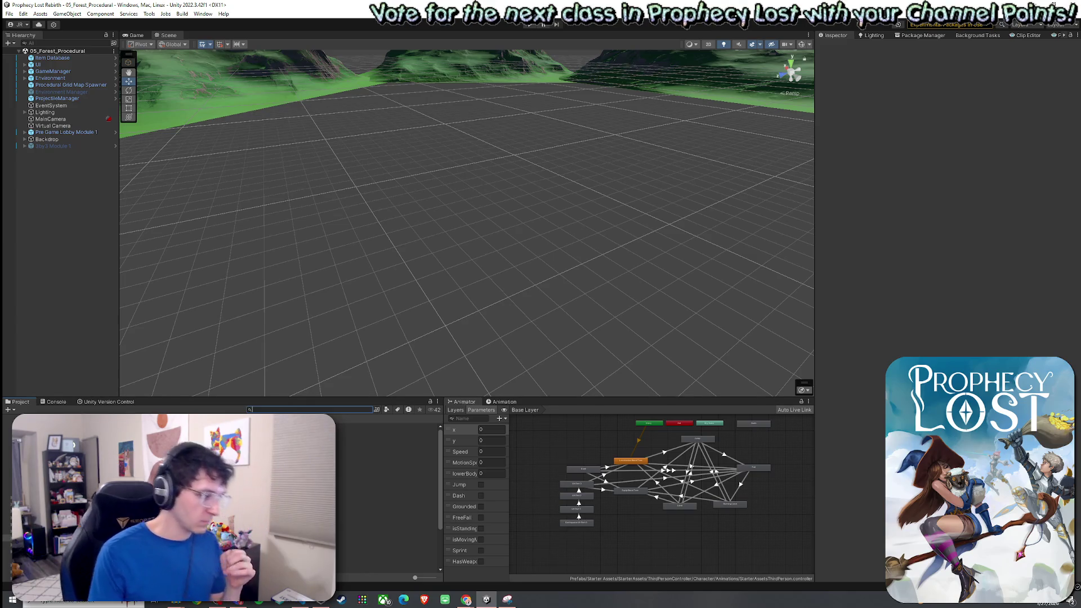
key("Escape")
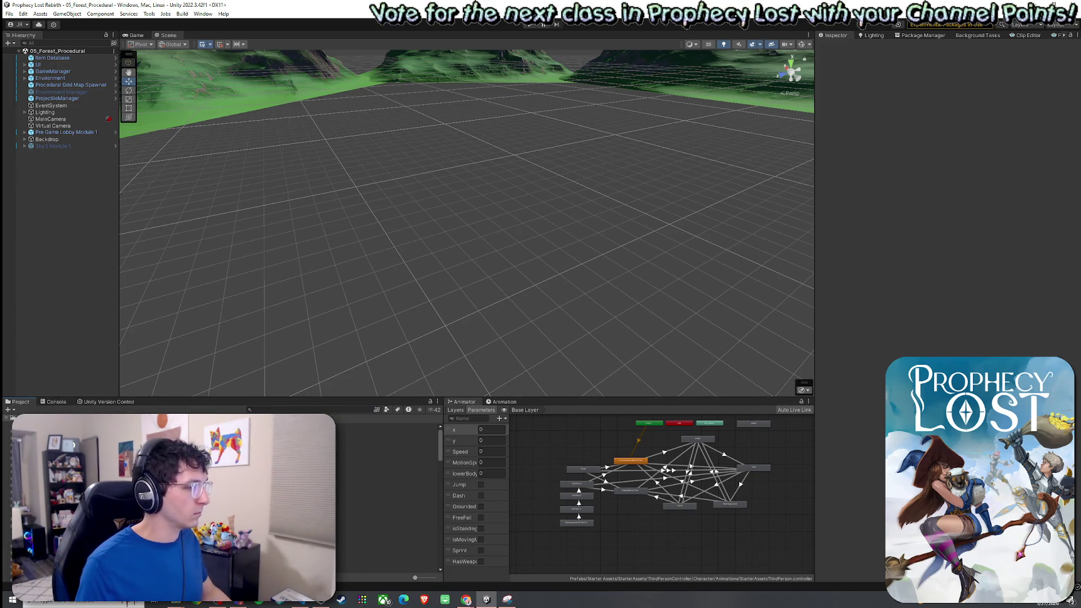
scroll(220, 495, "down", 5)
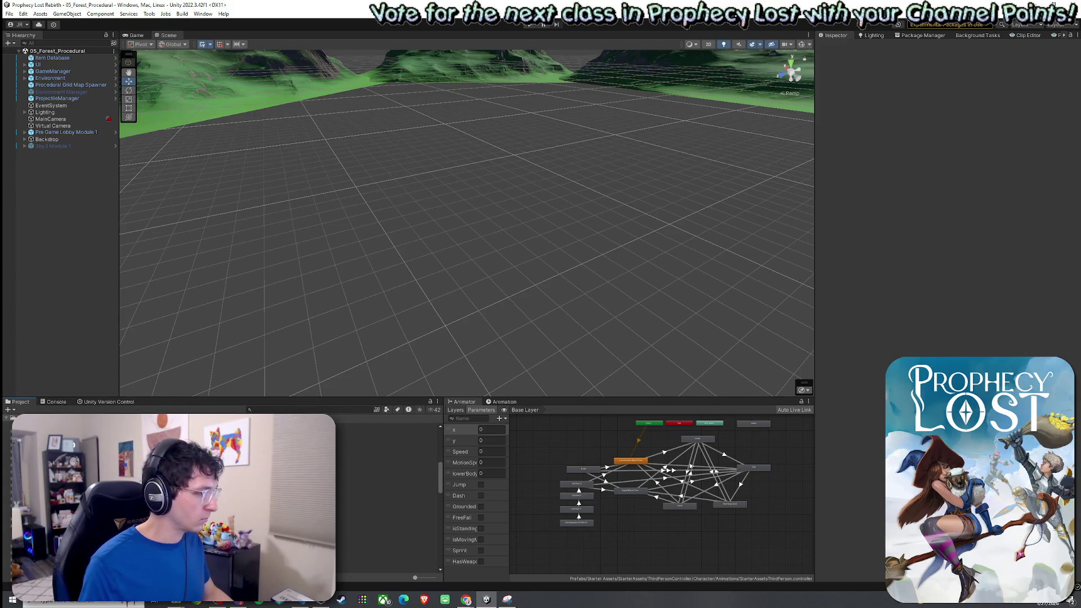
left_click(68, 496)
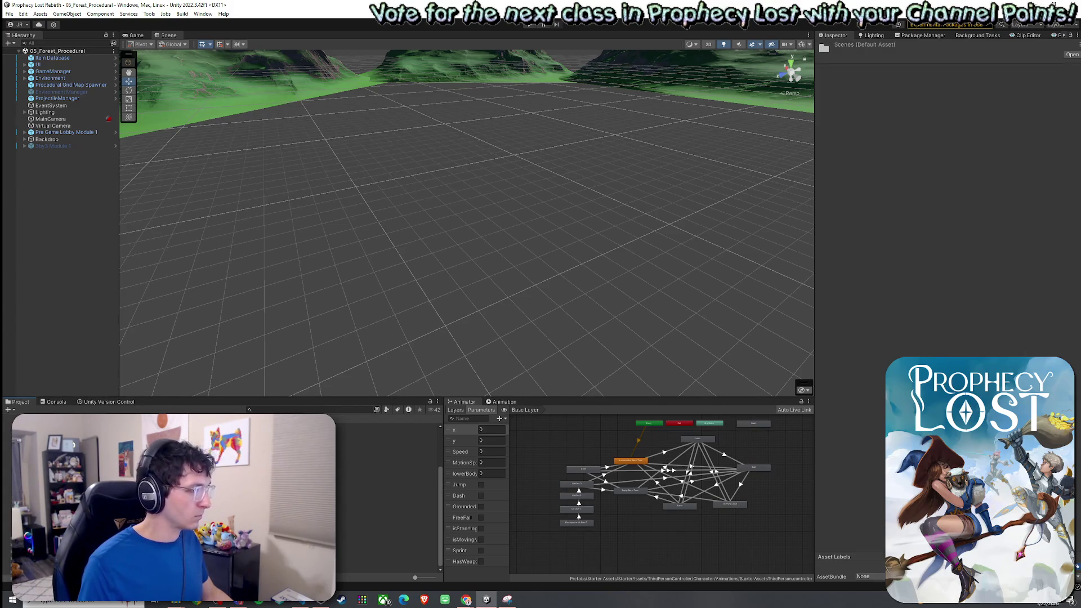
scroll(220, 495, "up", 4)
scroll(220, 495, "up", 2)
scroll(219, 495, "down", 3)
left_click(389, 546)
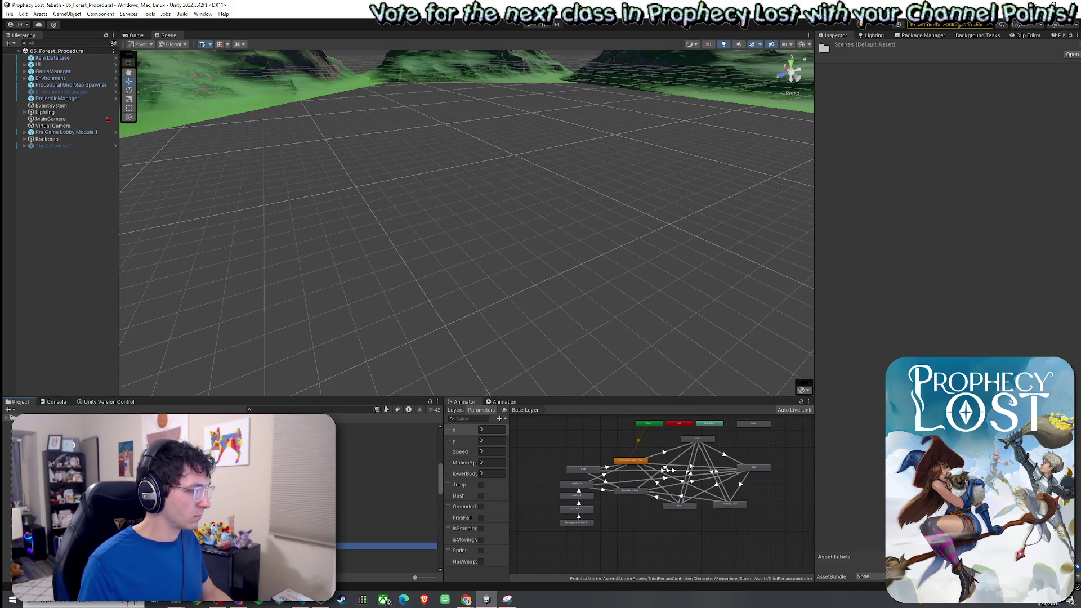
left_click(388, 506)
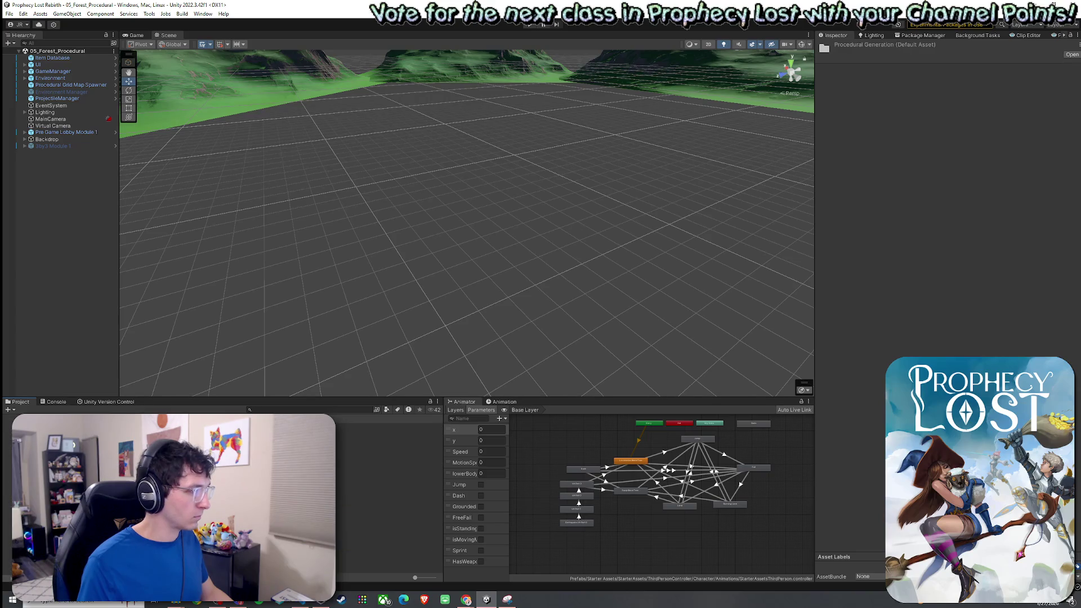
left_click(388, 426)
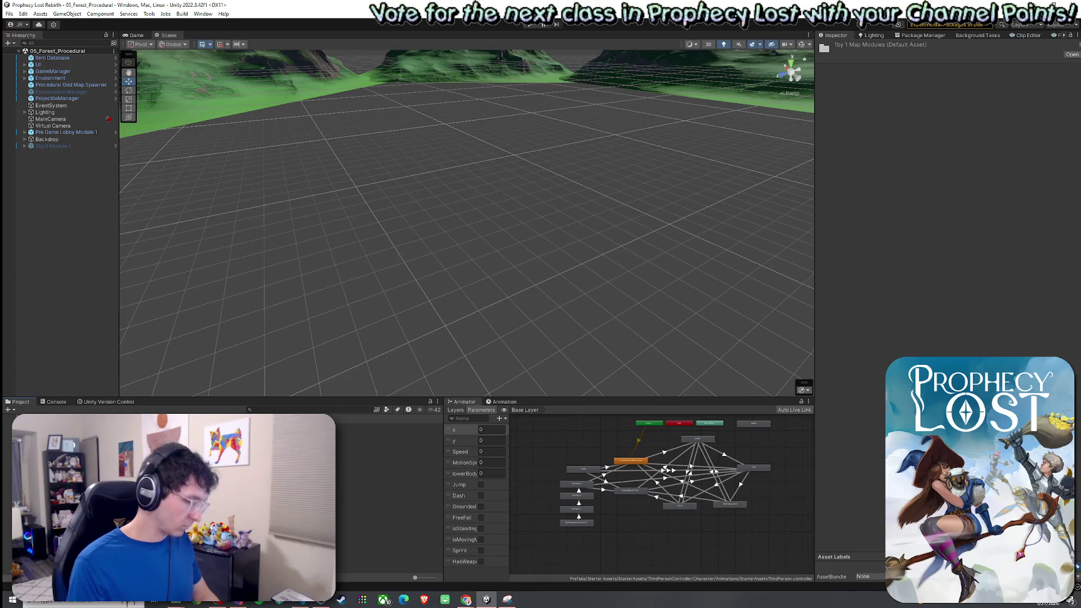
Open the Dead End Module 1 W prefab and orbit to an angled view of it
double_click(388, 501)
mouse_move(438, 332)
left_mouse_down()
mouse_move(388, 343)
mouse_move(307, 287)
mouse_move(442, 277)
left_mouse_up()
mouse_move(764, 130)
left_mouse_down()
mouse_move(557, 214)
mouse_move(483, 228)
mouse_move(490, 244)
mouse_move(656, 172)
mouse_move(711, 120)
mouse_move(550, 96)
mouse_move(289, 108)
mouse_move(312, 151)
mouse_move(524, 222)
left_mouse_up()
scroll(483, 228, "up", 5)
scroll(656, 171, "up", 6)
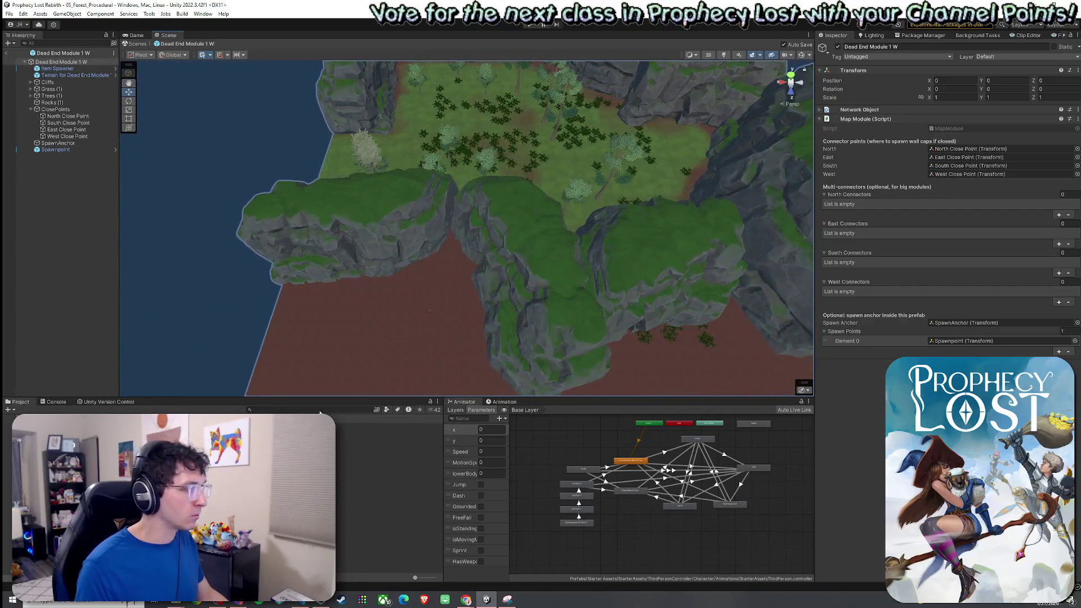
Search the project for the Cliff1 prefab, filtering results to the Prefab type
left_click(279, 410)
type("Cliff2")
key("Down")
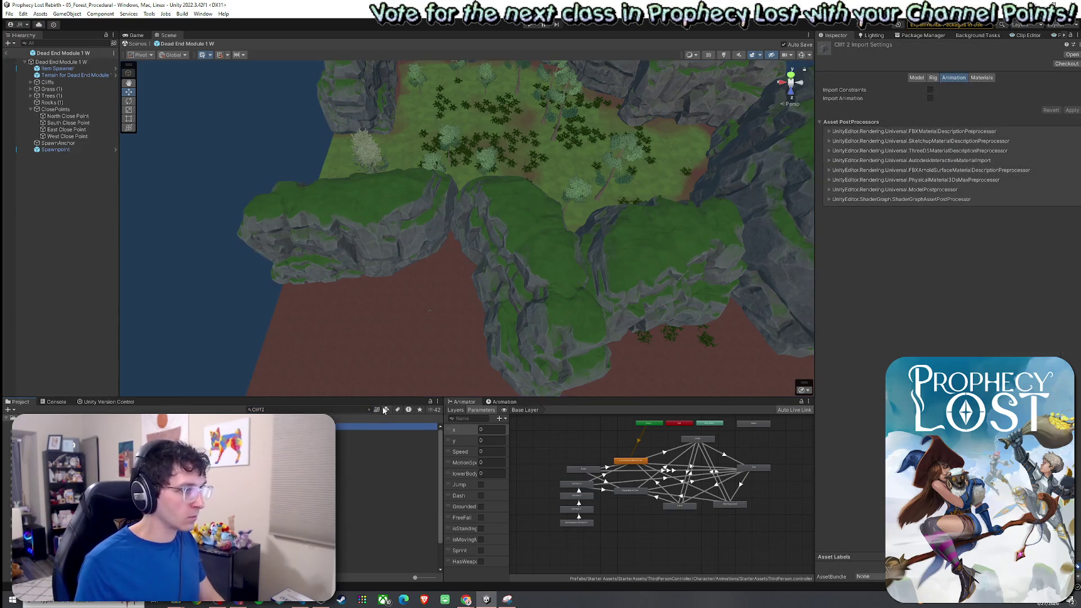
left_click(385, 409)
left_click(398, 488)
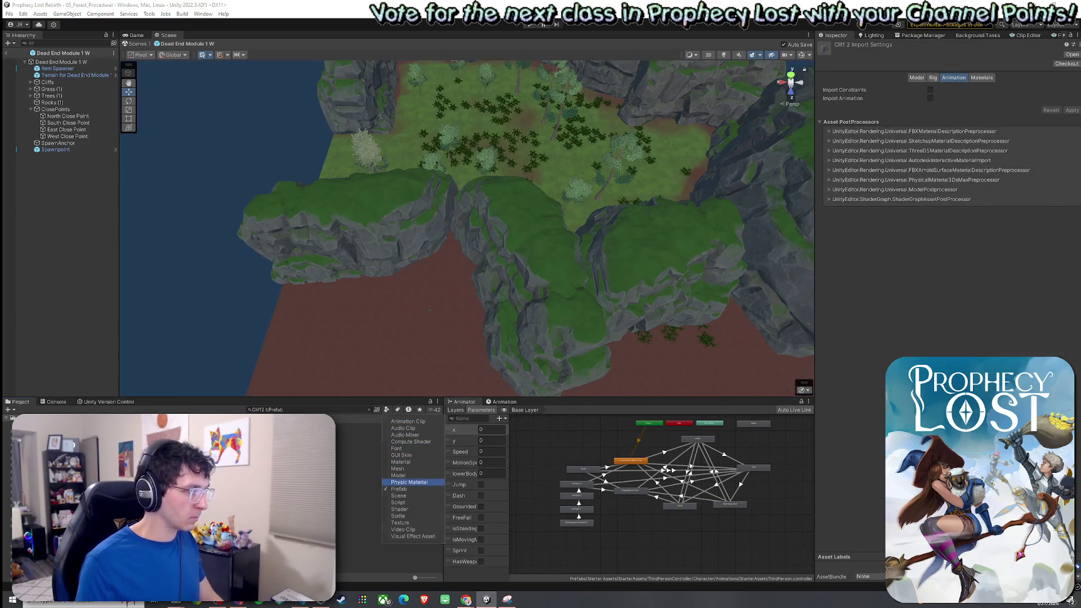
key("Escape")
key("Down")
type("1")
key("Down")
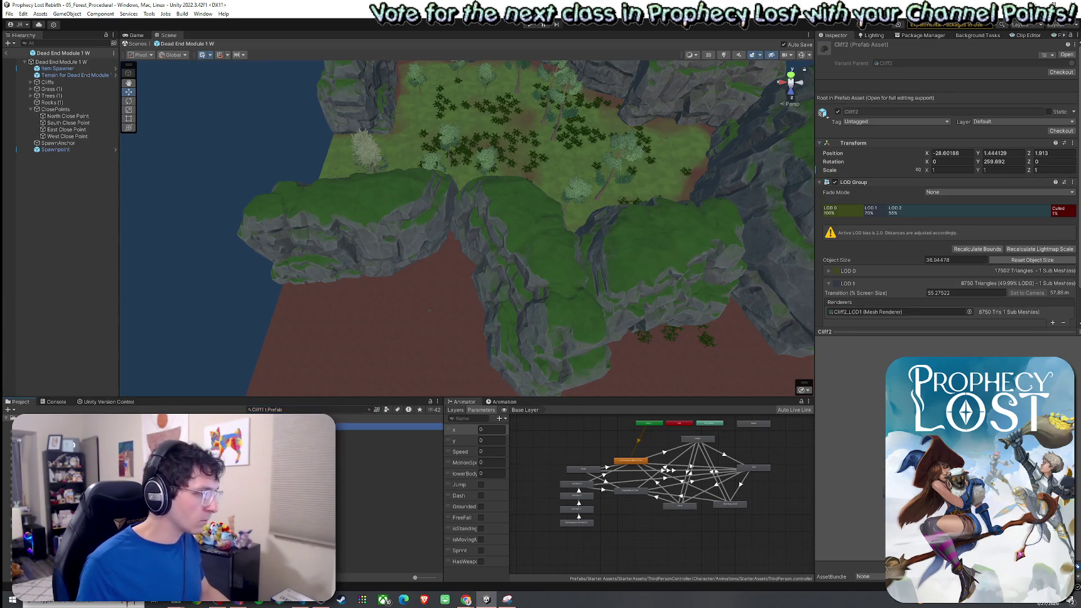
Place Cliff1 into the module, scale it up to 1.3624 and save the prefab
left_click_drag(388, 426, 377, 321)
mouse_move(309, 339)
left_mouse_down()
mouse_move(229, 345)
mouse_move(512, 294)
mouse_move(497, 278)
mouse_move(535, 285)
mouse_move(536, 256)
mouse_move(489, 299)
mouse_move(417, 296)
left_mouse_up()
key("r")
key("w")
key("ctrl+s")
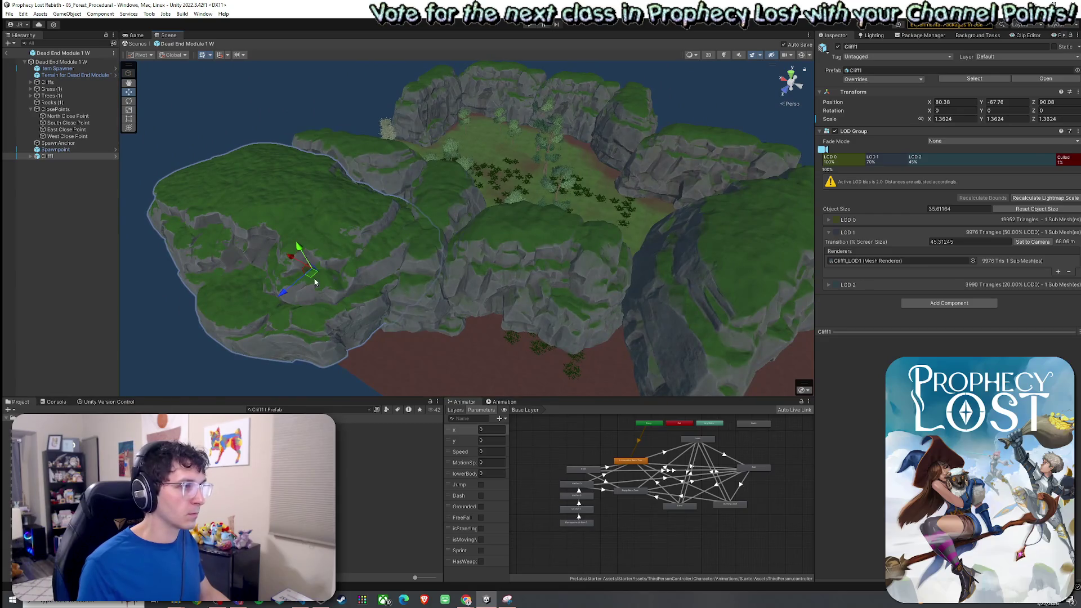
Reselect Cliff1, nudge it along the module edge to X 86.87 and save again
left_click(64, 169)
left_click(47, 156)
mouse_move(311, 269)
left_mouse_down()
mouse_move(303, 274)
mouse_move(481, 311)
mouse_move(368, 331)
mouse_move(394, 316)
mouse_move(403, 274)
left_mouse_up()
key("ctrl+s")
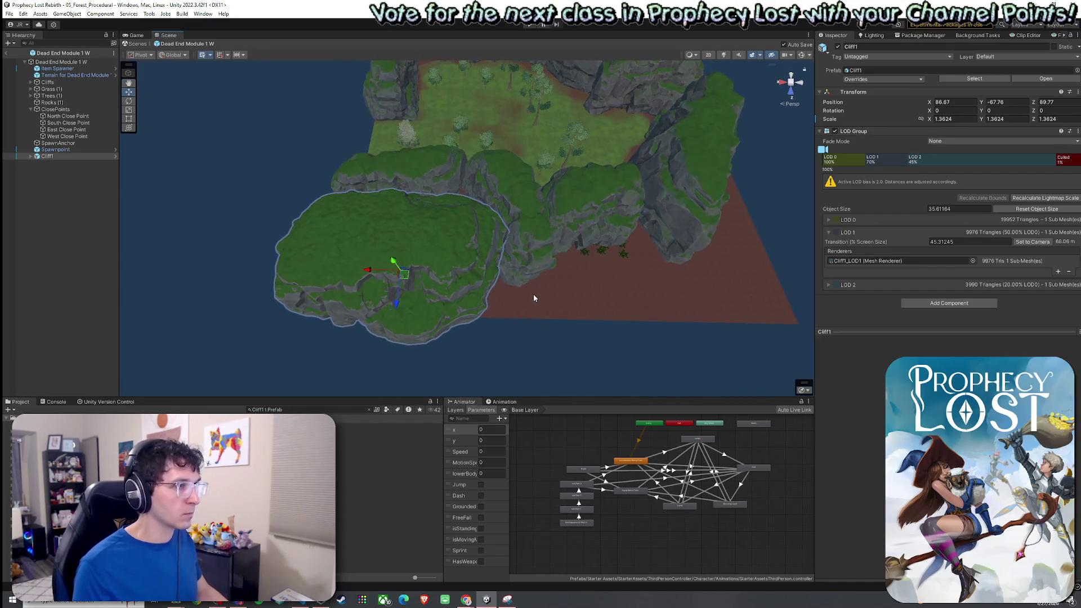
left_click(623, 261)
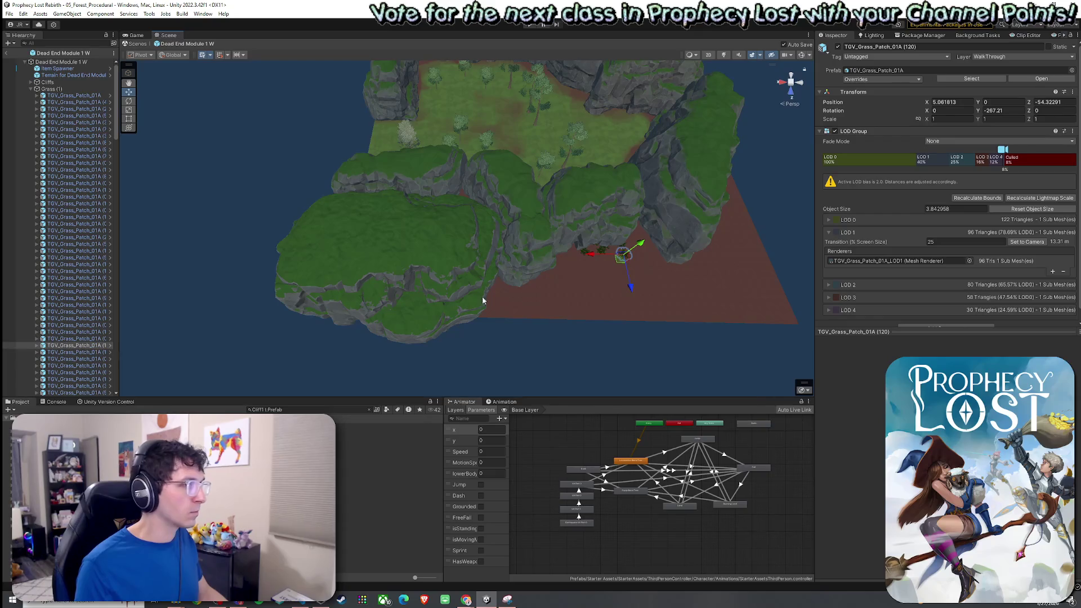
Multi-select the grass patches scattered across the module
left_click(598, 253, "shift")
left_click(583, 255, "shift")
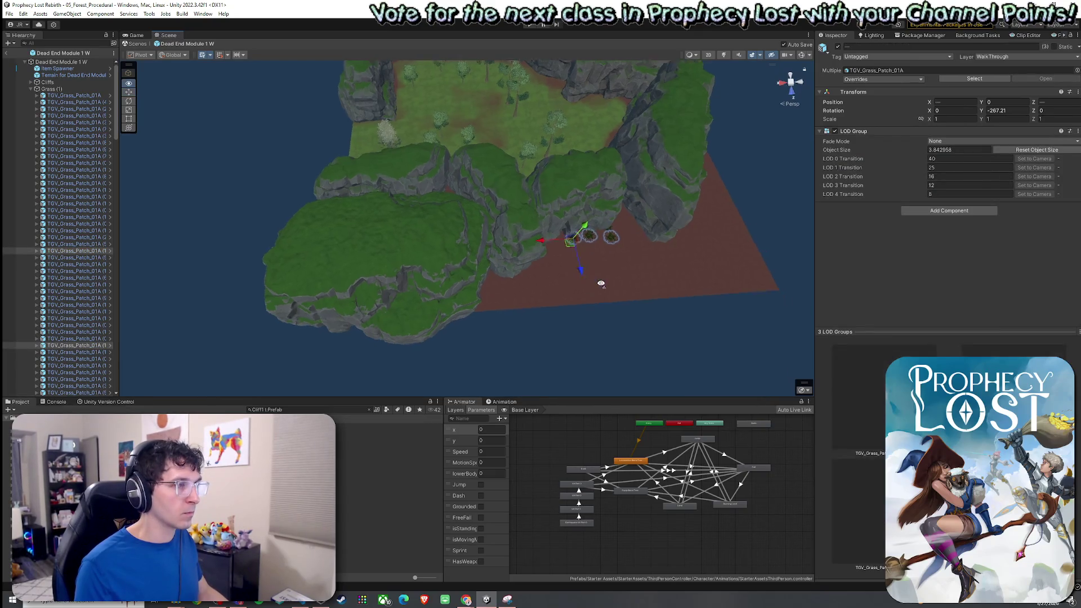
scroll(596, 270, "up", 5)
mouse_move(563, 264)
left_mouse_down()
mouse_move(492, 208)
mouse_move(496, 226)
left_mouse_up()
left_click(496, 230, "shift")
left_click(394, 206, "shift")
mouse_move(394, 206)
left_mouse_down()
mouse_move(298, 172)
mouse_move(326, 186)
left_mouse_up()
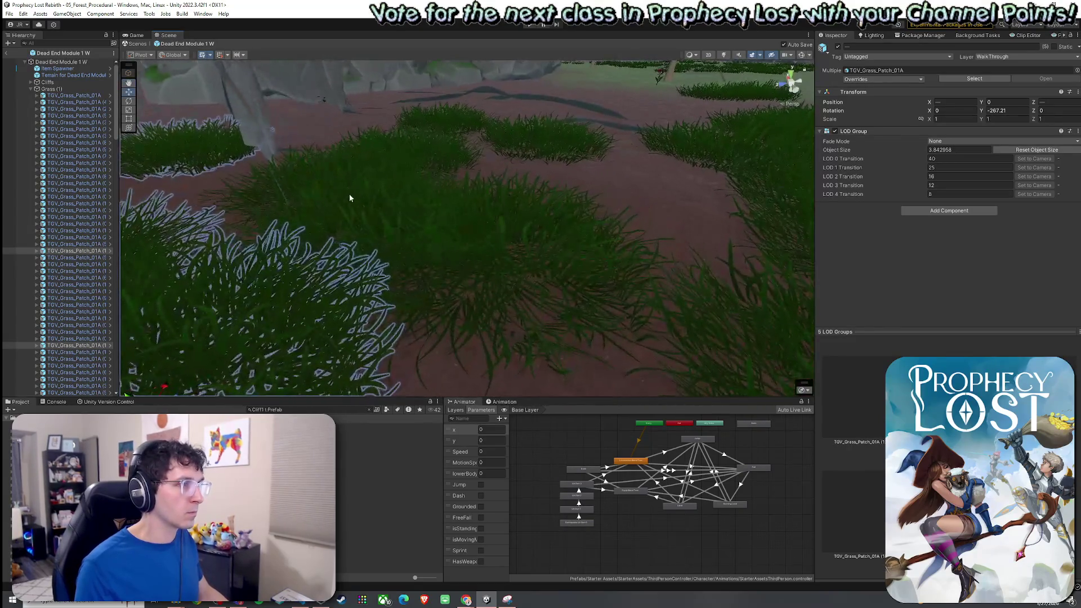
left_click(315, 236, "shift")
left_click(409, 175, "shift")
left_click(353, 166, "shift")
left_click(313, 166, "shift")
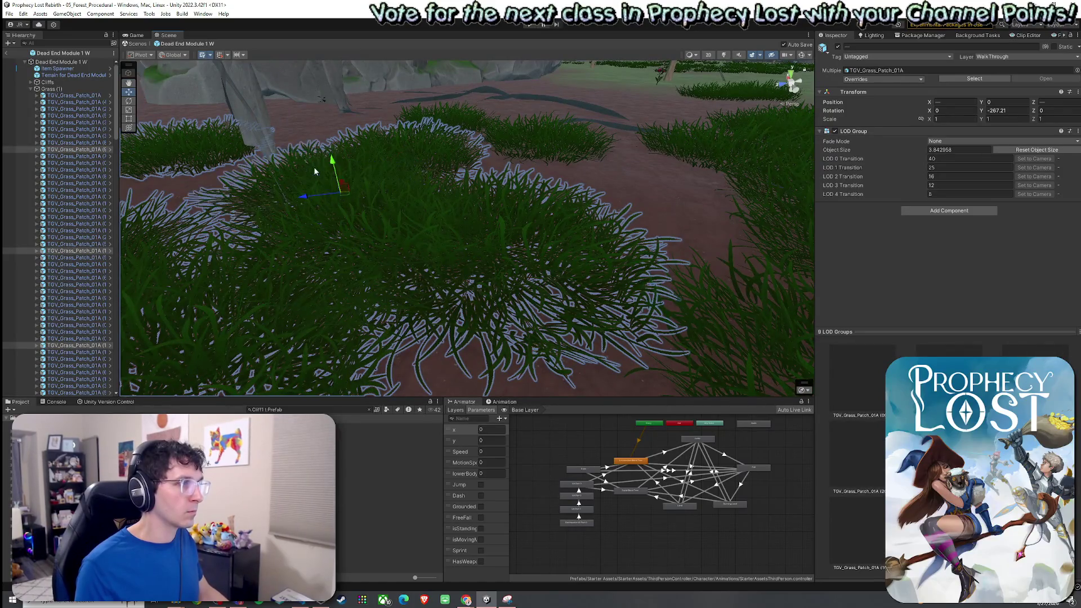
left_click(490, 147, "shift")
left_click(461, 143, "shift")
left_click_drag(461, 143, 528, 167)
left_click(528, 167, "shift")
left_click(545, 248, "shift")
left_click_drag(546, 247, 586, 224)
left_click(587, 224, "shift")
left_click(512, 189, "shift")
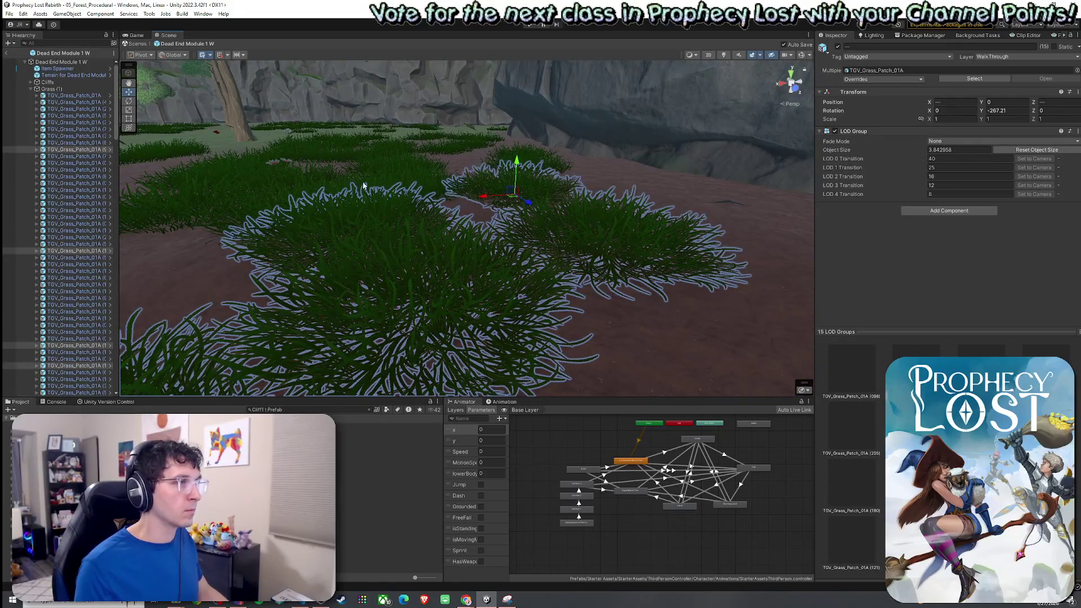
left_click(377, 180, "shift")
left_click(337, 197, "shift")
left_click(225, 203, "shift")
mouse_move(338, 197)
left_mouse_down()
mouse_move(365, 204)
mouse_move(386, 229)
mouse_move(508, 254)
left_mouse_up()
left_click(508, 255, "shift")
left_click(529, 203, "shift")
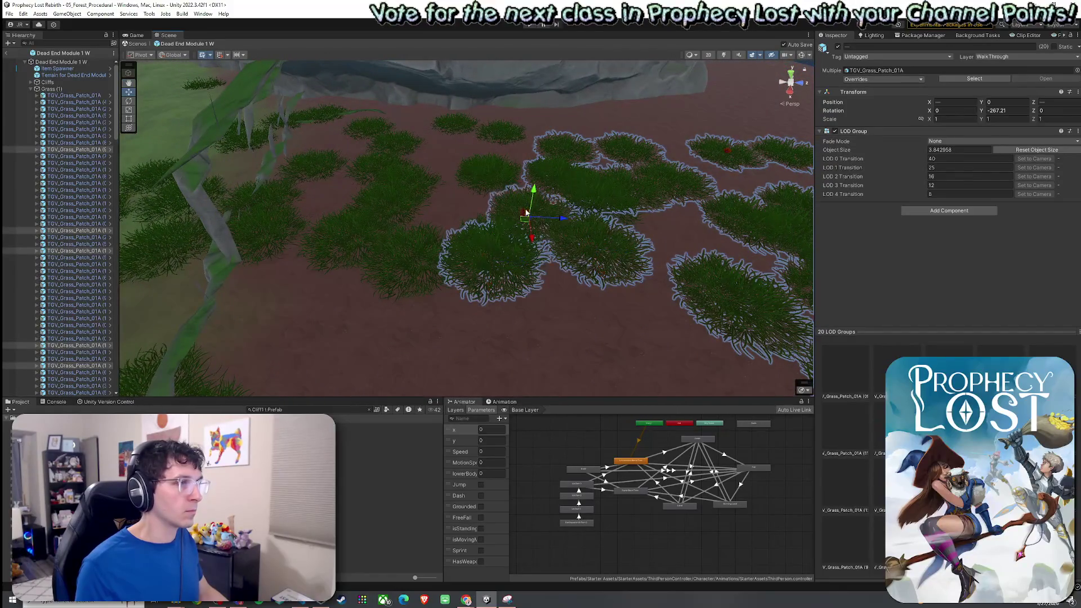
left_click(487, 168, "shift")
left_click(501, 127, "shift")
left_click(459, 121, "shift")
left_click(382, 144, "shift")
left_click(322, 120, "shift")
left_click(326, 140, "shift")
left_click(315, 163, "shift")
left_click(390, 173, "shift")
left_click(376, 177, "shift")
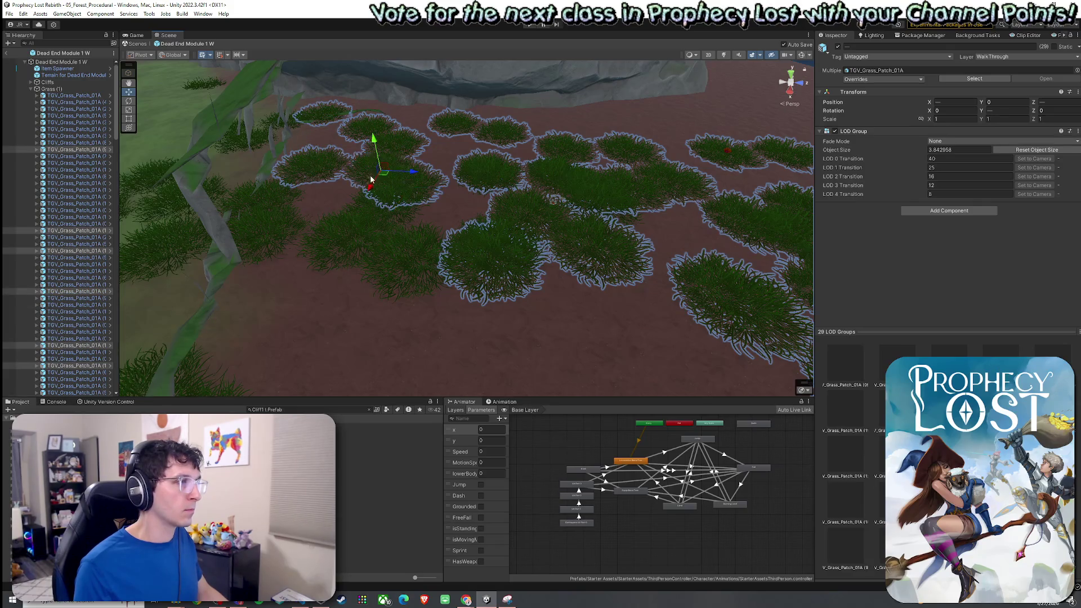
left_click(369, 239, "shift")
left_click(388, 209, "shift")
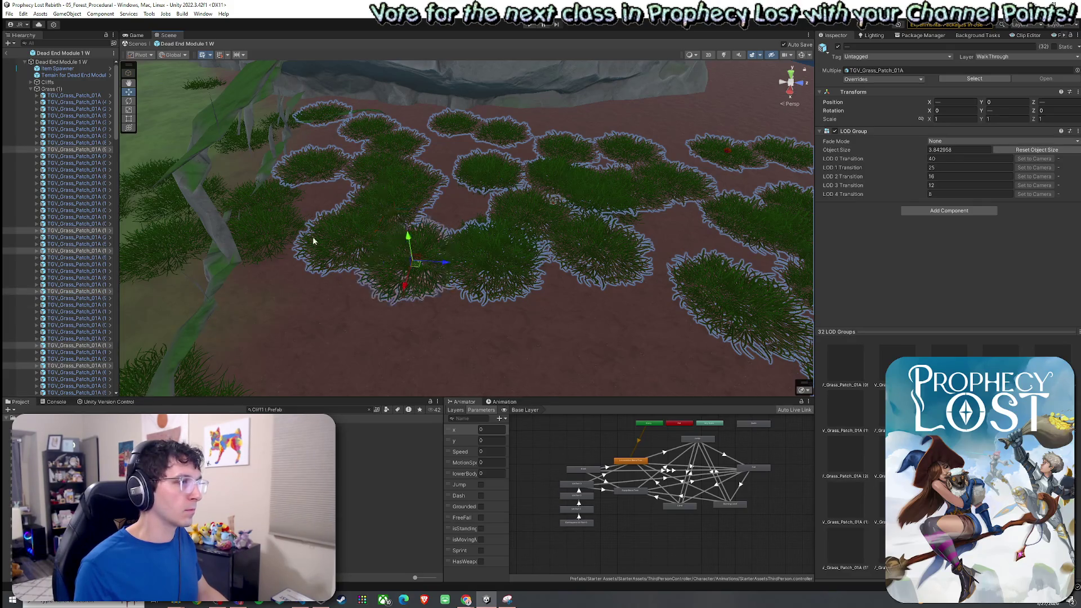
left_click(405, 270, "shift")
left_click(248, 261, "shift")
left_click(221, 197, "shift")
Pull four grass patches overhanging the water back onto the shoreline and save the prefab
mouse_move(221, 197)
left_mouse_down()
mouse_move(288, 220)
mouse_move(495, 242)
left_mouse_up()
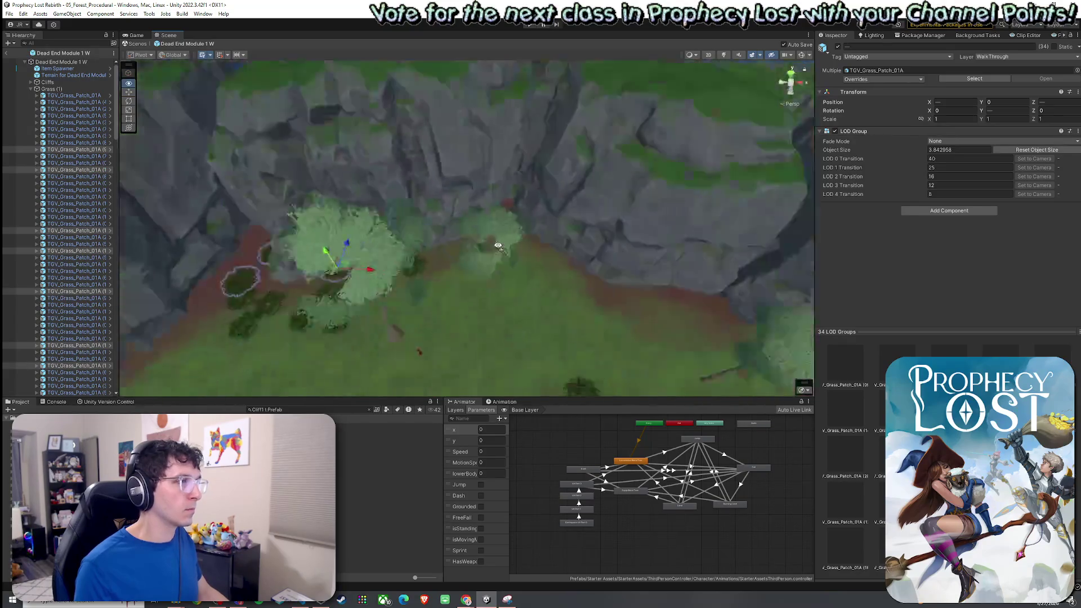
scroll(526, 264, "down", 5)
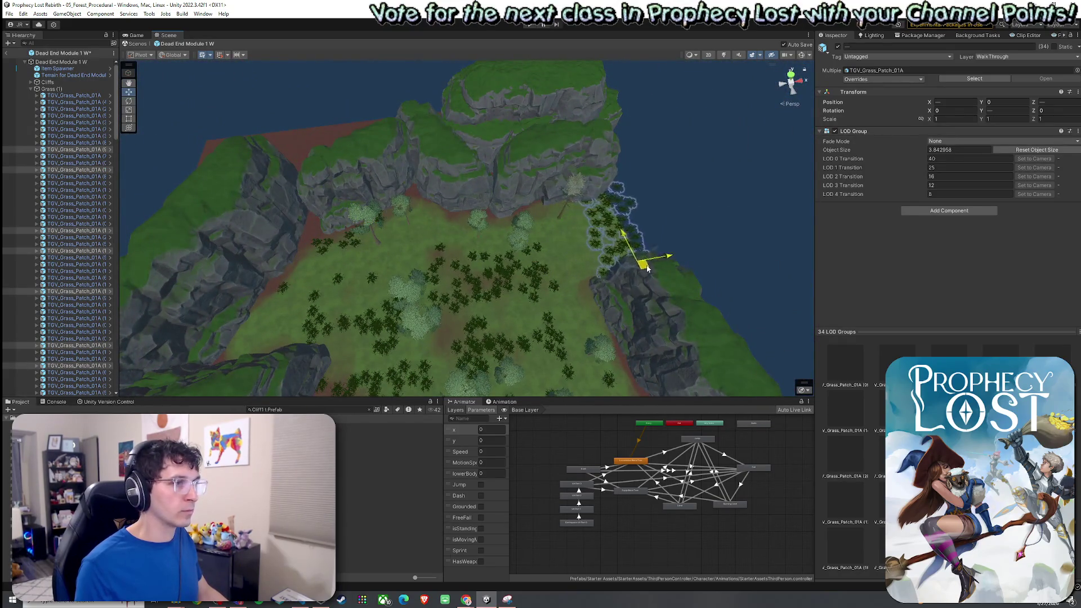
mouse_move(635, 286)
left_mouse_down()
mouse_move(648, 272)
mouse_move(400, 163)
mouse_move(553, 178)
mouse_move(557, 236)
mouse_move(511, 248)
left_mouse_up()
scroll(649, 272, "up", 6)
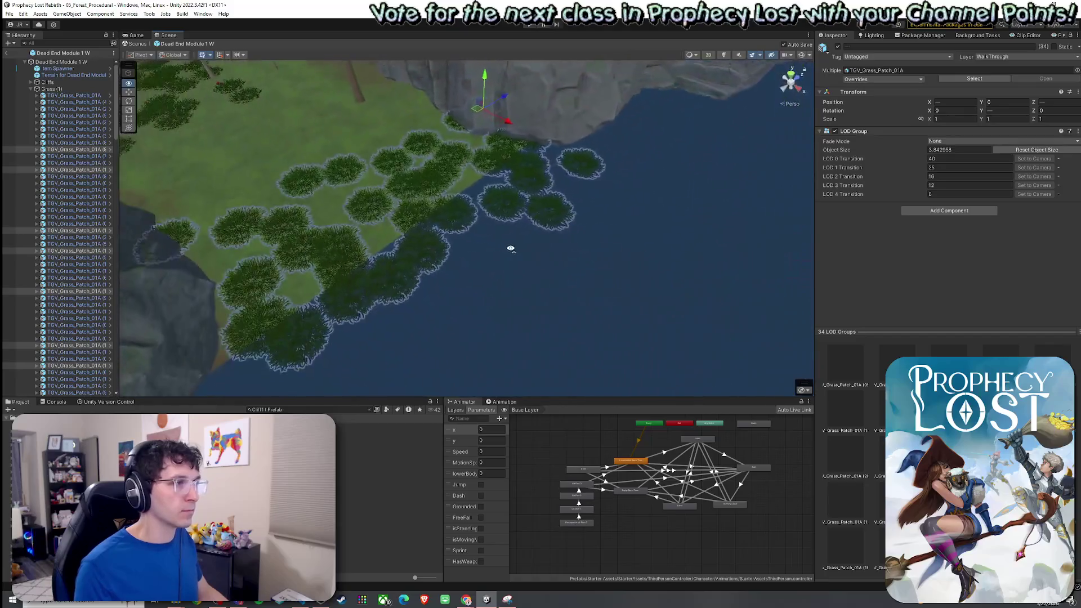
left_click(549, 212)
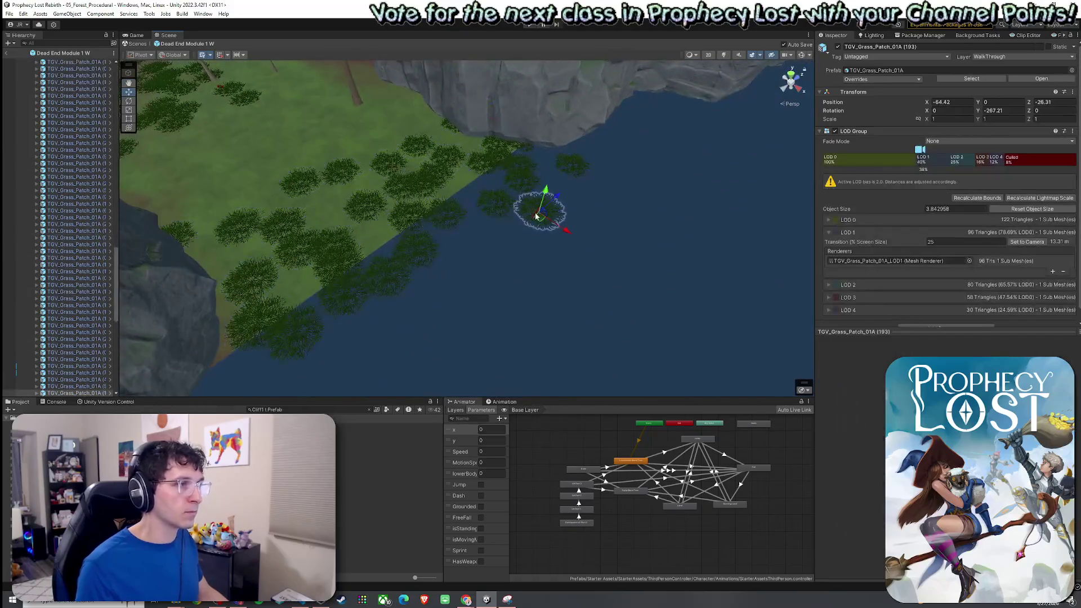
left_click_drag(538, 211, 478, 186)
left_click(574, 169)
mouse_move(574, 169)
left_mouse_down()
mouse_move(497, 170)
mouse_move(311, 300)
left_mouse_up()
left_click(303, 345)
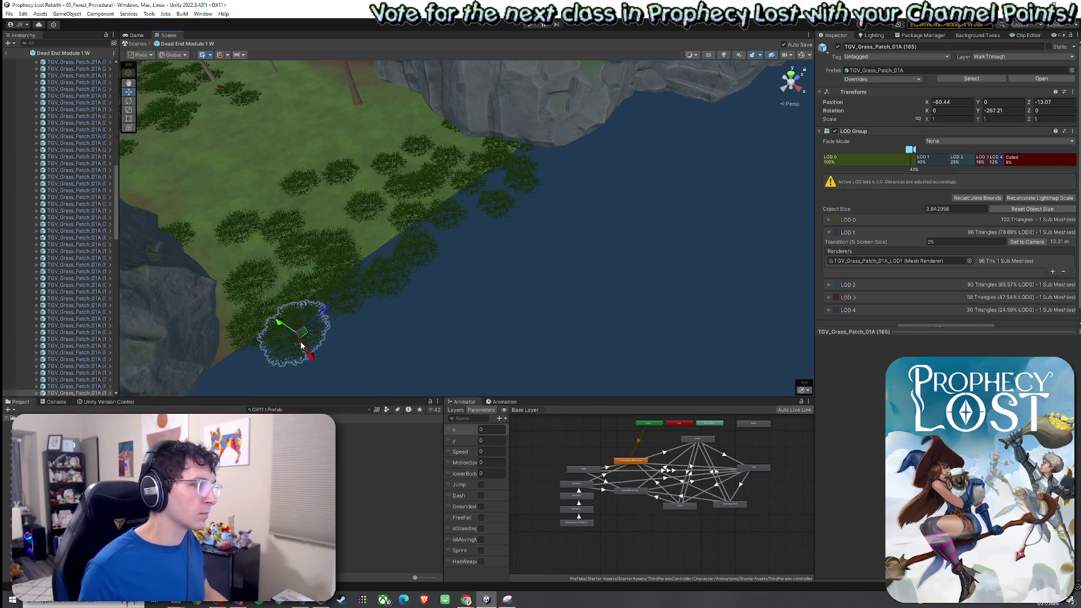
left_click_drag(298, 344, 221, 362)
left_click(405, 270)
left_click_drag(405, 270, 396, 240)
key("ctrl+s")
Delete the four grass patches past the shoreline and move the remaining water patch onto shore
left_click(445, 221)
left_click(415, 248, "shift")
left_click(346, 294, "shift")
left_click(493, 214, "shift")
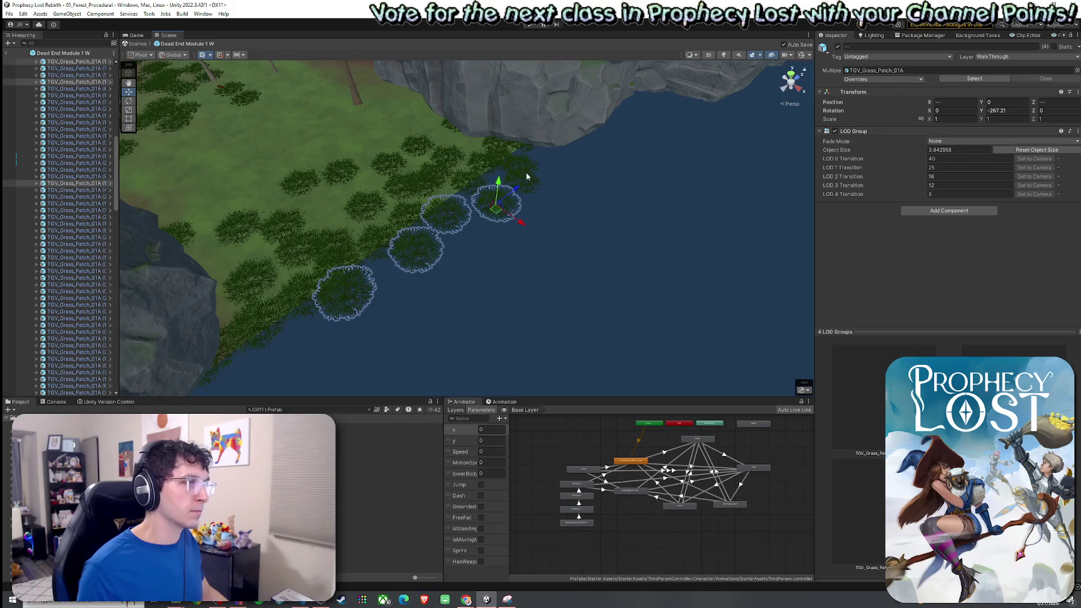
key("Delete")
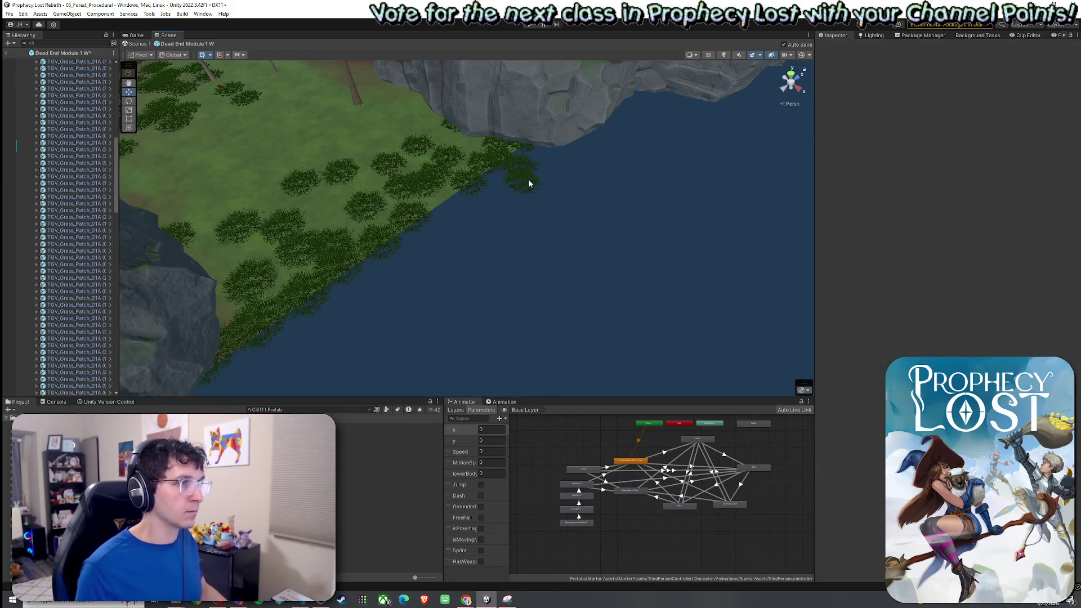
left_click(528, 184)
left_click_drag(522, 185, 428, 188)
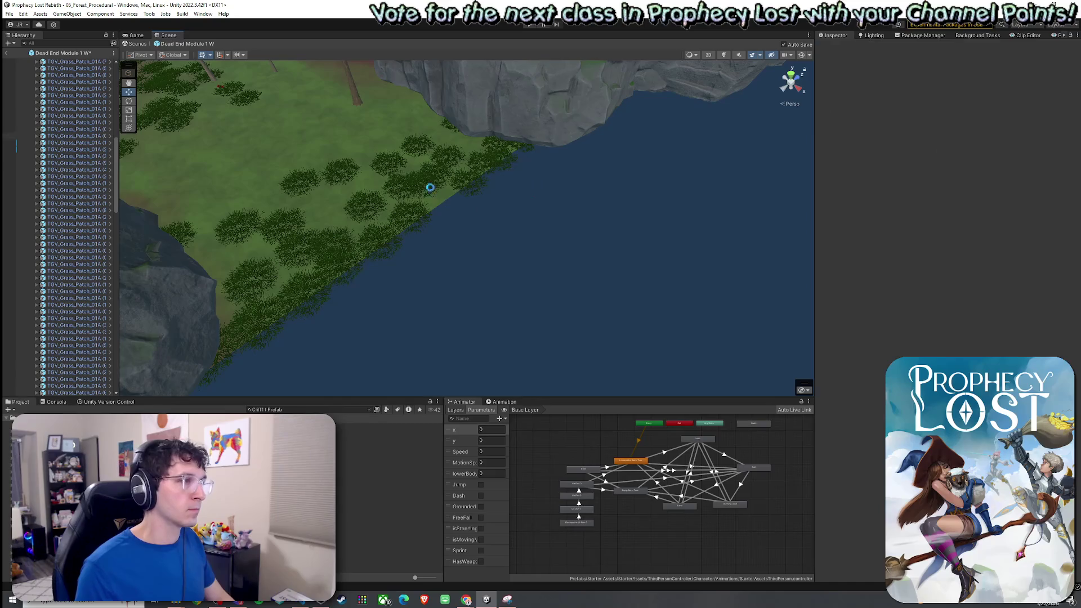
Duplicate two grass patches in the clearing, rotate the copies and shift them left
left_click(479, 241)
mouse_move(478, 241)
left_mouse_down()
mouse_move(417, 247)
mouse_move(563, 157)
mouse_move(571, 127)
mouse_move(788, 178)
mouse_move(647, 236)
mouse_move(360, 313)
left_mouse_up()
left_click(532, 257)
left_click(531, 257, "ctrl")
key("ctrl+d")
key("e")
key("w")
left_click_drag(443, 291, 425, 291)
Move one grass patch to the lower left of the clearing and save the module
left_click(445, 279)
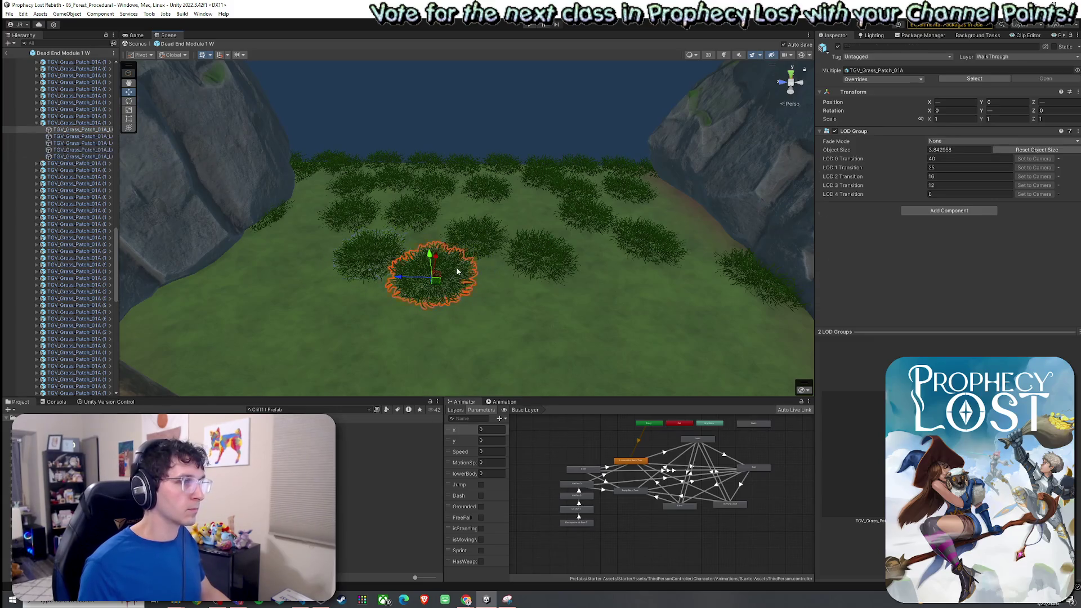
left_click(97, 124)
left_click_drag(435, 286, 371, 337)
key("ctrl+s")
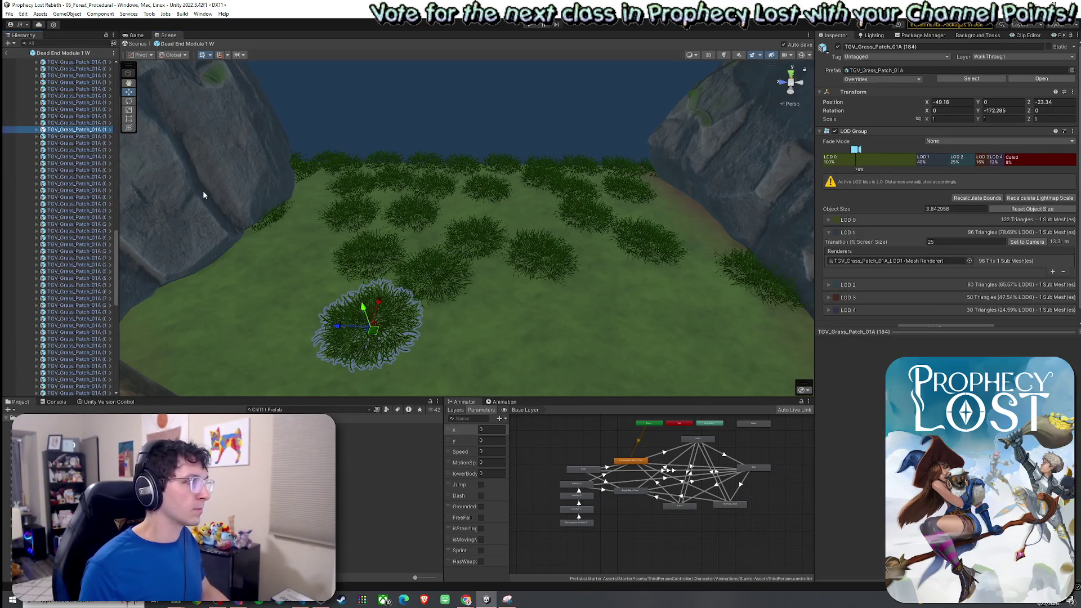
Orbit out over the island and down to a low view of the patch and cliff
left_click_drag(184, 188, 260, 218)
scroll(261, 218, "down", 10)
scroll(261, 218, "up", 10)
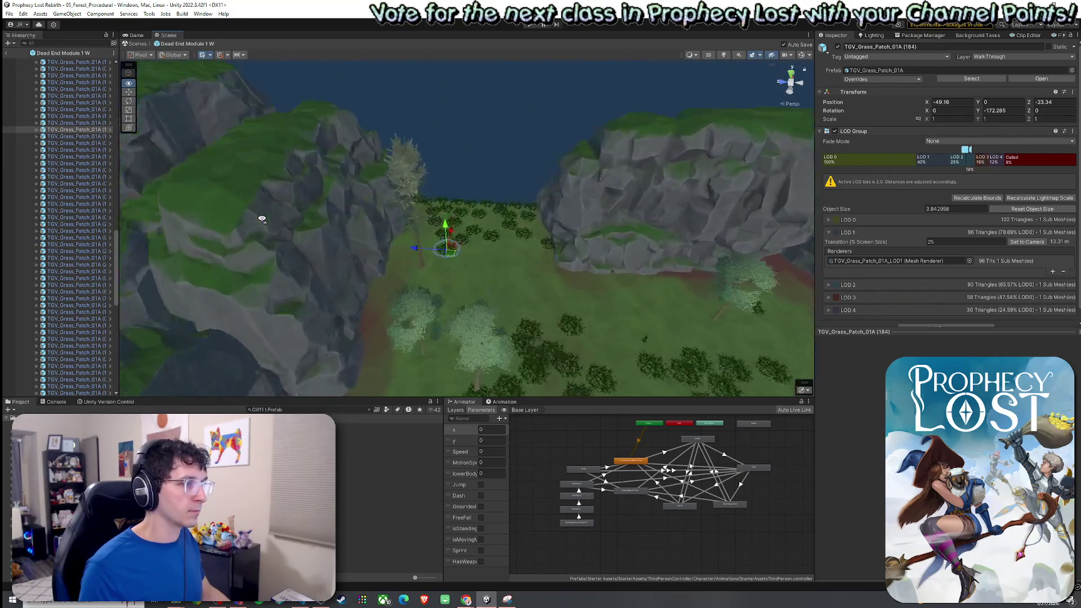
scroll(262, 219, "up", 5)
mouse_move(261, 218)
left_mouse_down()
mouse_move(8, 197)
mouse_move(169, 232)
left_mouse_up()
left_click(9, 14)
left_click(138, 79)
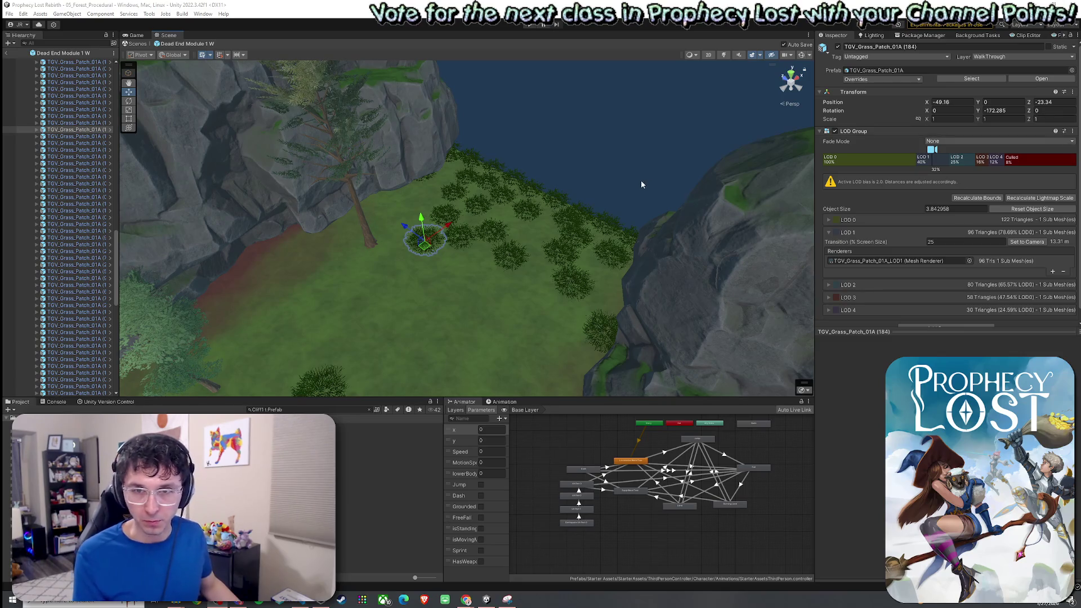
left_click(9, 13)
left_click(110, 5)
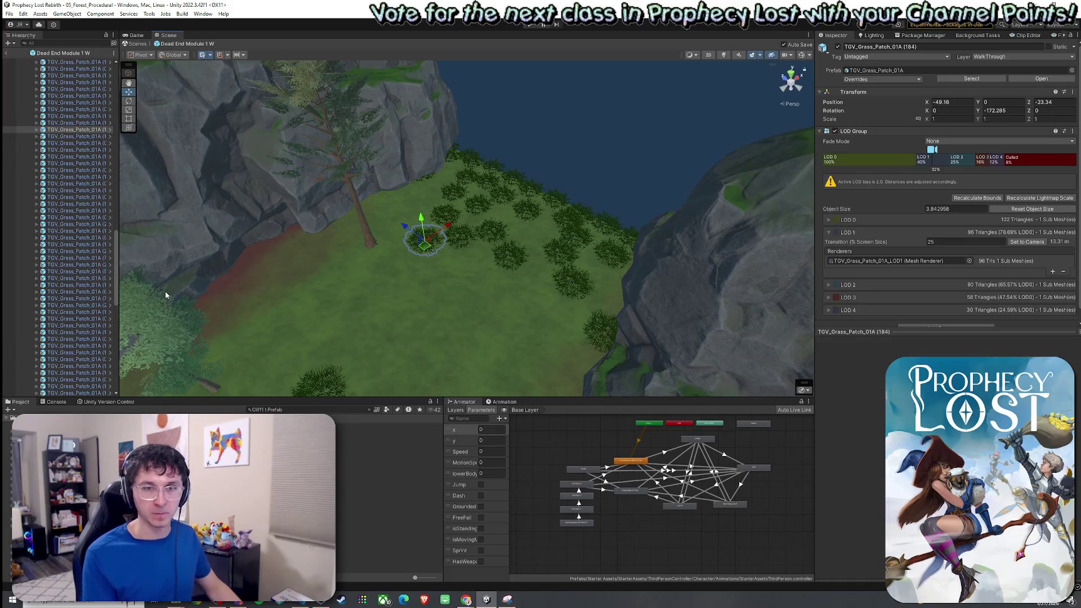
mouse_move(166, 294)
left_mouse_down()
mouse_move(364, 230)
mouse_move(390, 193)
mouse_move(306, 176)
mouse_move(197, 176)
mouse_move(237, 158)
left_mouse_up()
mouse_move(992, 251)
left_mouse_down()
mouse_move(780, 286)
mouse_move(596, 255)
mouse_move(646, 280)
mouse_move(491, 246)
left_mouse_up()
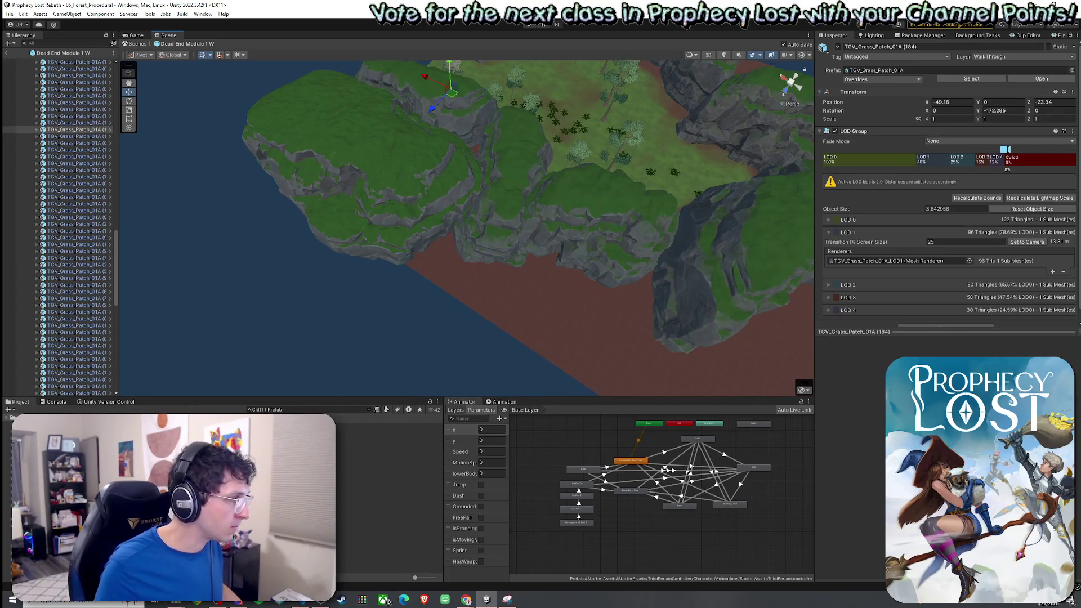
left_click(382, 230)
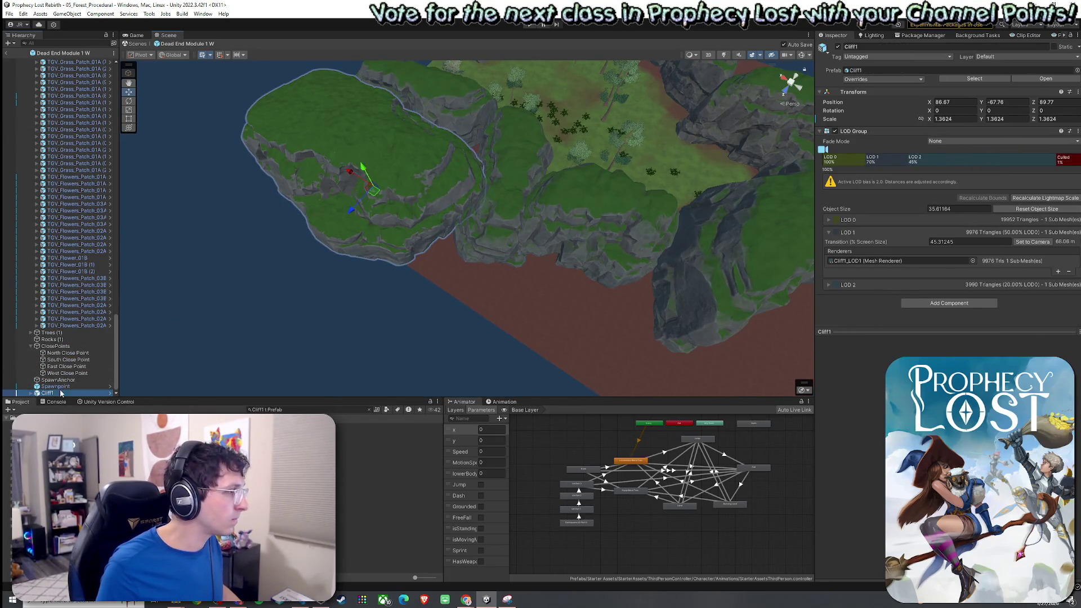
Duplicate Cliff1, move the copy to the terrain's right side and turn it about 118 degrees
key("ctrl+d")
left_click_drag(370, 321, 410, 300)
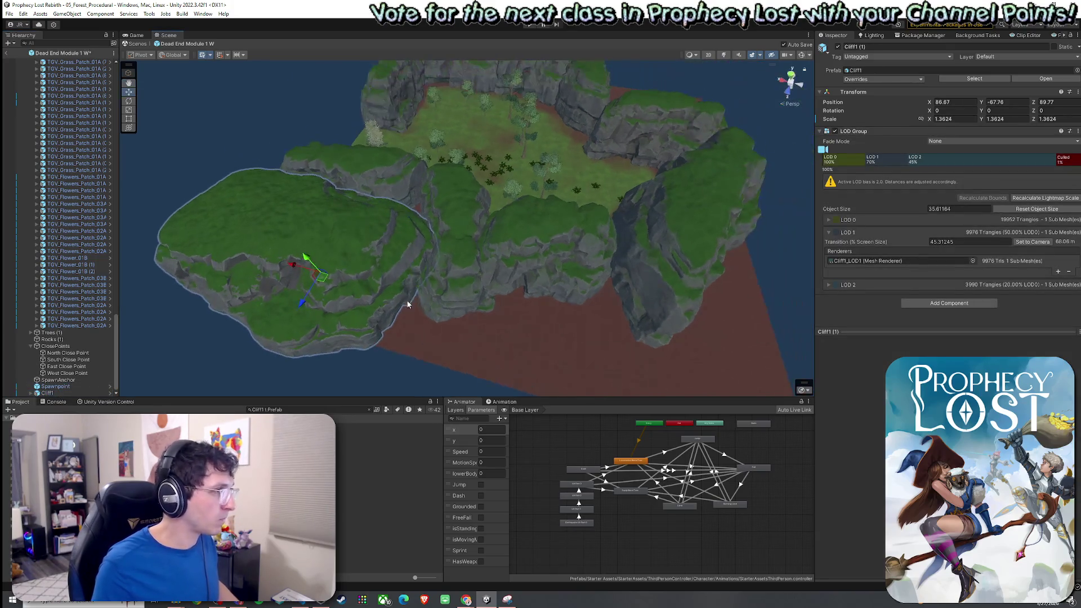
left_click_drag(328, 287, 689, 319)
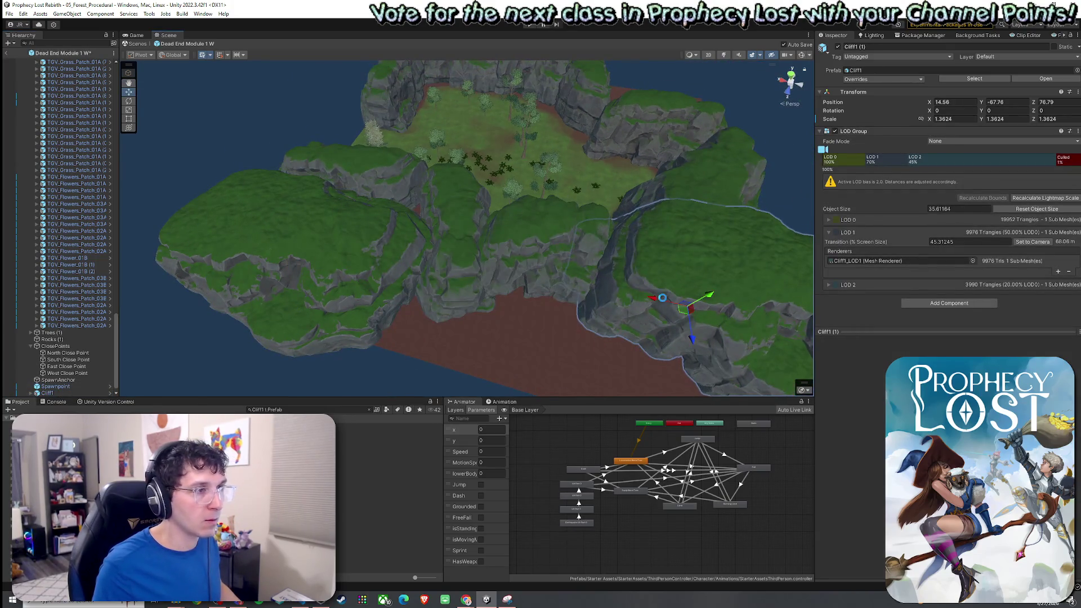
scroll(682, 310, "up", 2)
key("e")
mouse_move(633, 276)
left_mouse_down()
mouse_move(630, 287)
mouse_move(482, 281)
left_mouse_up()
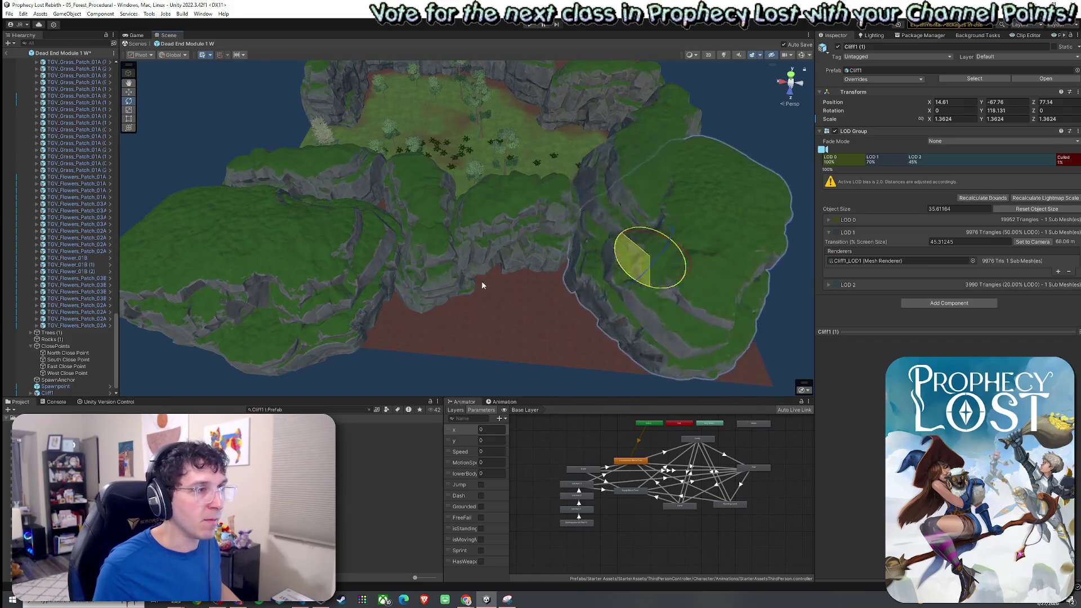
key("w")
Stretch the copy to Y scale 1.63378, position it at X 1.68, Z 81.51, and save
mouse_move(653, 260)
left_mouse_down()
mouse_move(713, 286)
mouse_move(566, 235)
mouse_move(594, 195)
left_mouse_up()
scroll(566, 234, "down", 3)
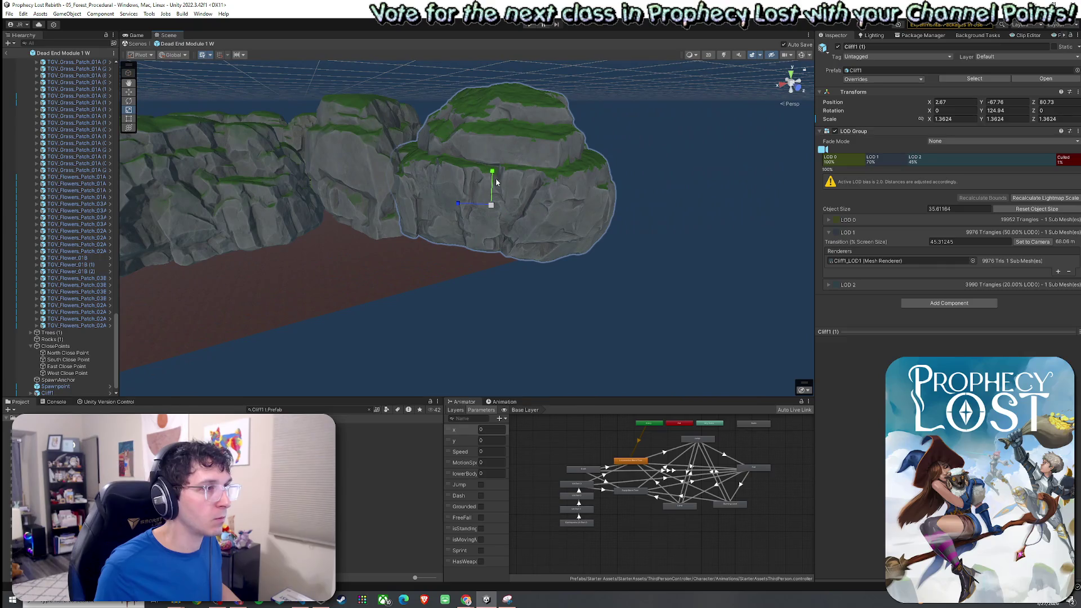
left_click_drag(496, 182, 493, 173)
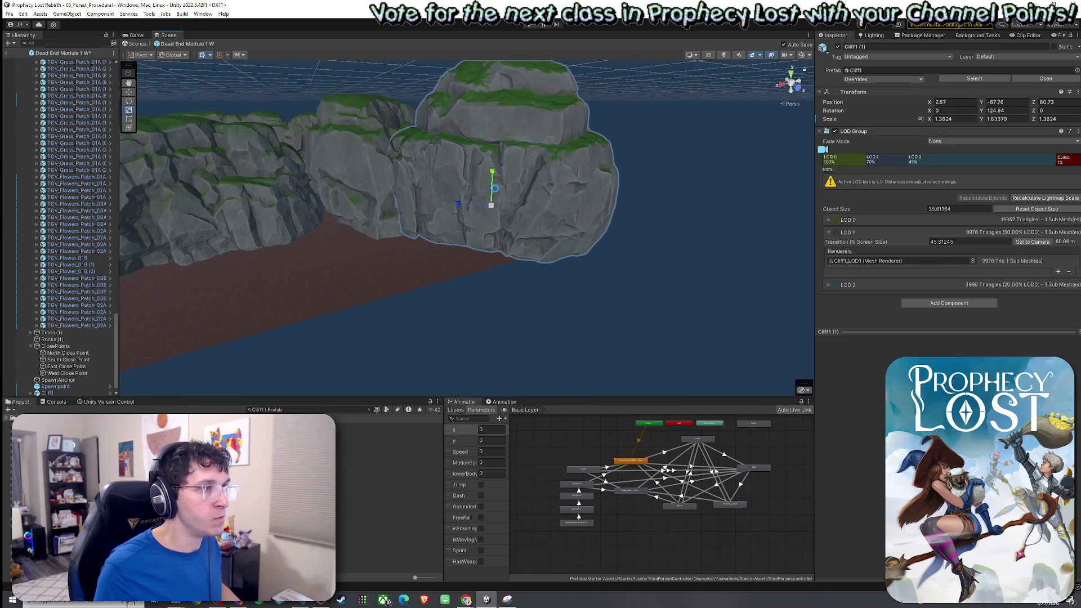
mouse_move(496, 210)
left_mouse_down()
mouse_move(487, 212)
mouse_move(539, 180)
mouse_move(716, 180)
mouse_move(572, 181)
mouse_move(550, 239)
mouse_move(567, 266)
left_mouse_up()
key("ctrl+s")
left_click(574, 265)
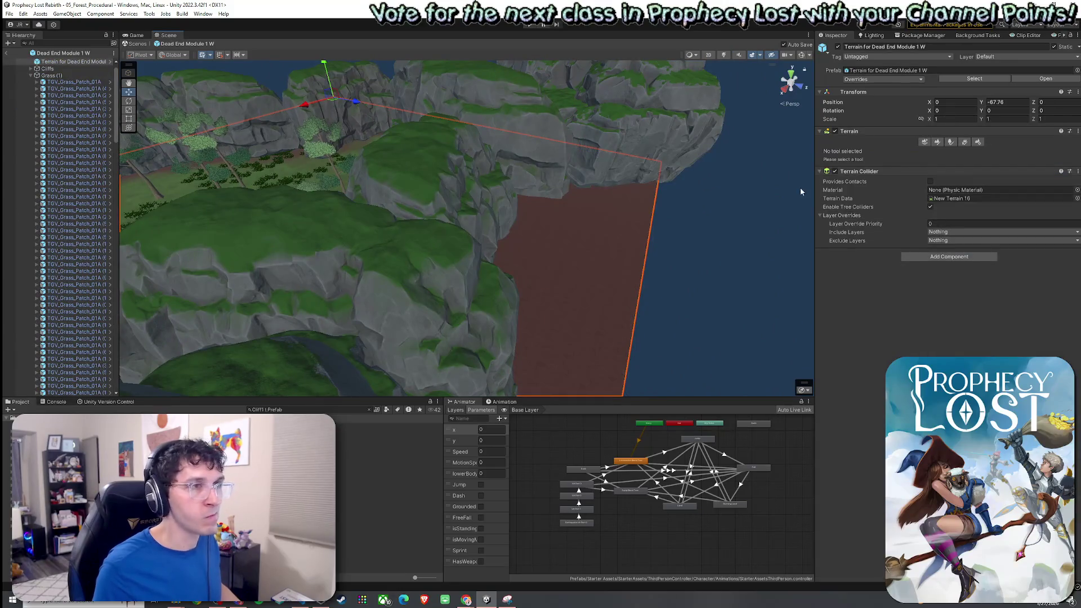
Raise a tall terrain spike at the bare edge beside the new cliff with Raise or Lower Terrain
left_click(936, 143)
left_click(913, 152)
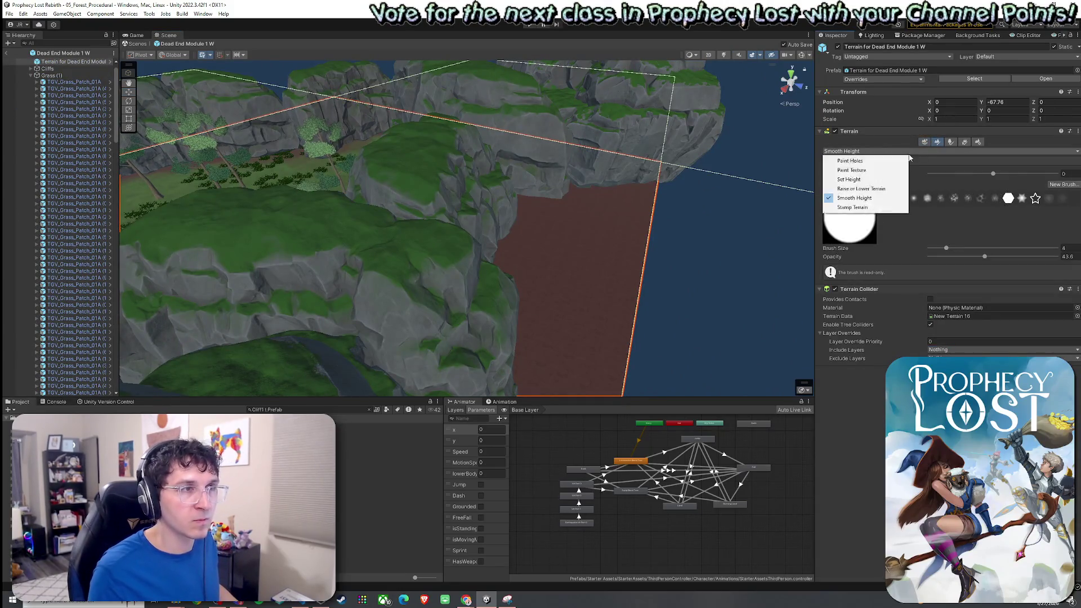
left_click(868, 180)
left_click(853, 152)
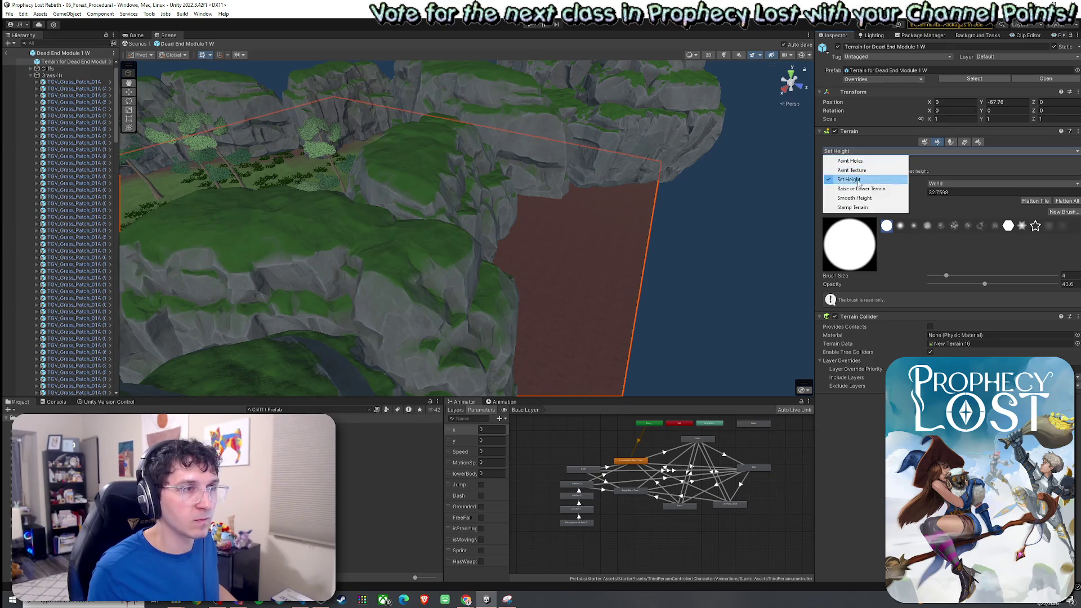
left_click(855, 156)
left_click(597, 245)
scroll(596, 246, "down", 5)
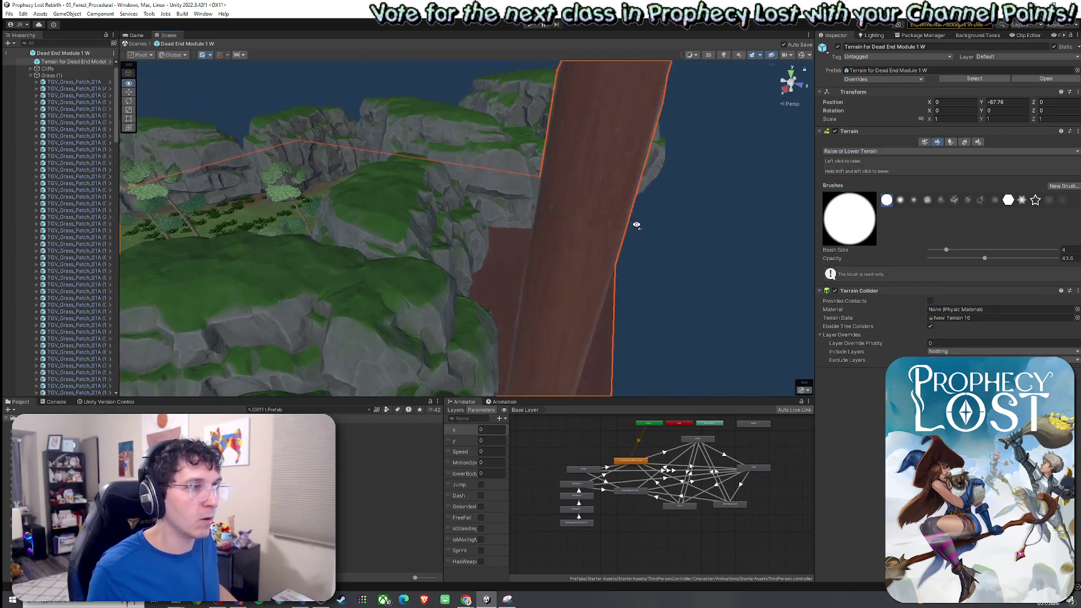
Flatten the spike and remaining spires into a low plateau with Set Height, targeting about -58
left_click(850, 151)
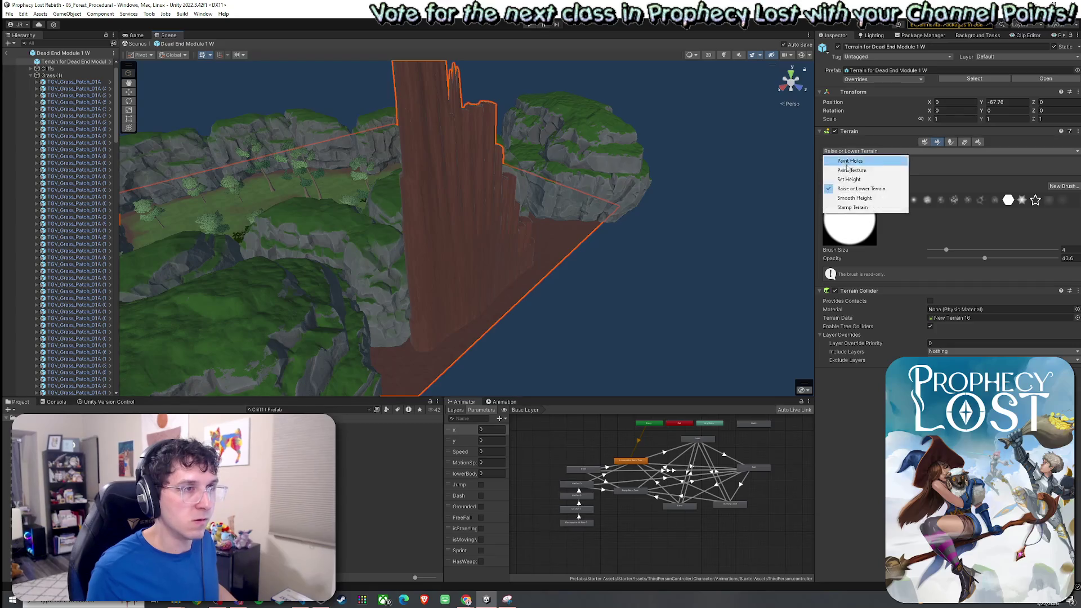
left_click(856, 178)
left_click(497, 243, "shift")
mouse_move(497, 244)
left_mouse_down()
mouse_move(503, 221)
mouse_move(419, 253)
left_mouse_up()
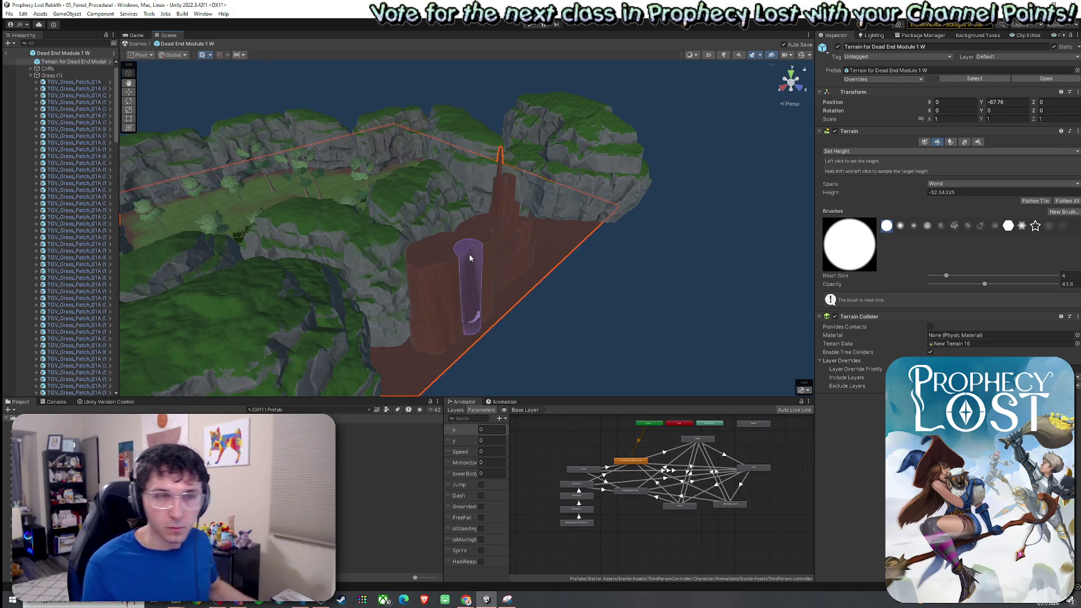
mouse_move(475, 244)
left_mouse_down()
mouse_move(461, 241)
mouse_move(488, 225)
mouse_move(529, 257)
left_mouse_up()
scroll(529, 257, "down", 5)
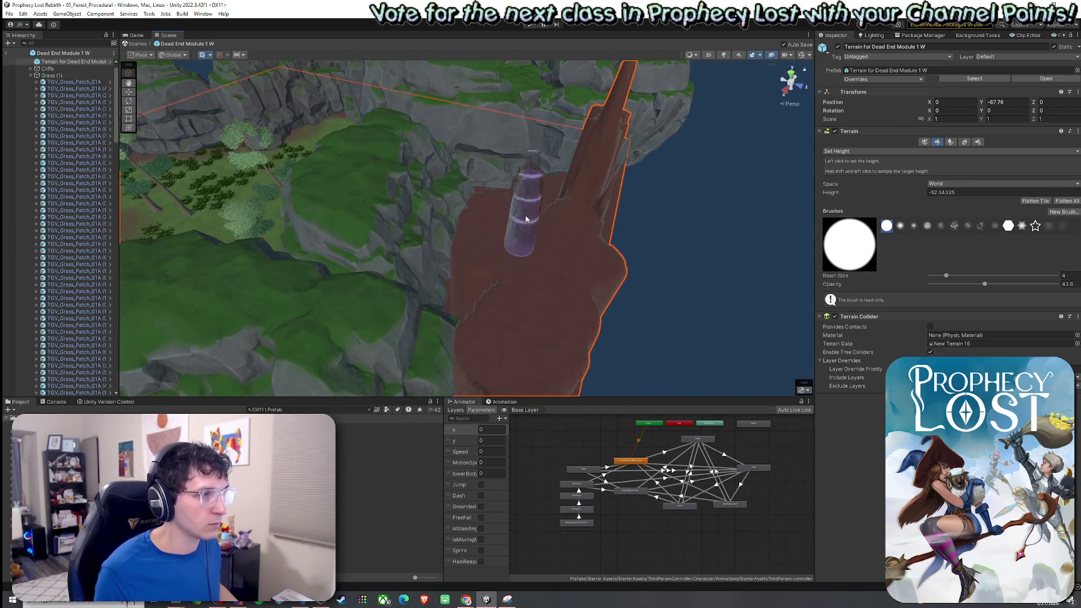
mouse_move(501, 208)
left_mouse_down()
mouse_move(521, 169)
mouse_move(574, 150)
mouse_move(543, 179)
mouse_move(434, 210)
mouse_move(332, 200)
mouse_move(379, 142)
mouse_move(277, 116)
left_mouse_up()
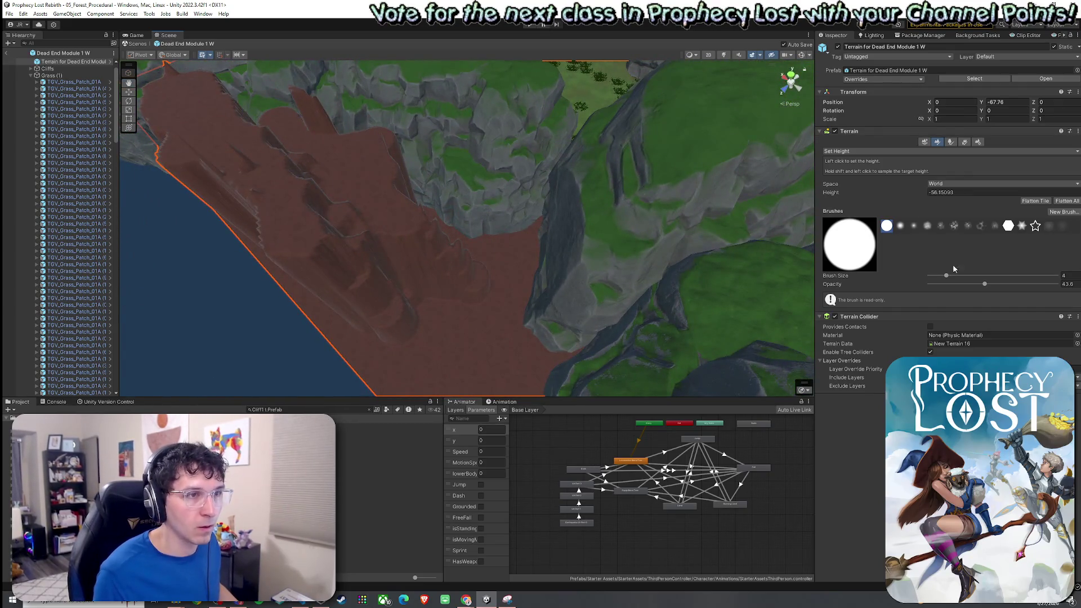
Lower the Set Height brush opacity to 12.7 and even out the ridges across the plateau top
left_click_drag(950, 285, 945, 285)
mouse_move(490, 222)
left_mouse_down()
mouse_move(353, 208)
mouse_move(284, 174)
mouse_move(256, 140)
mouse_move(441, 125)
mouse_move(424, 128)
mouse_move(434, 133)
left_mouse_up()
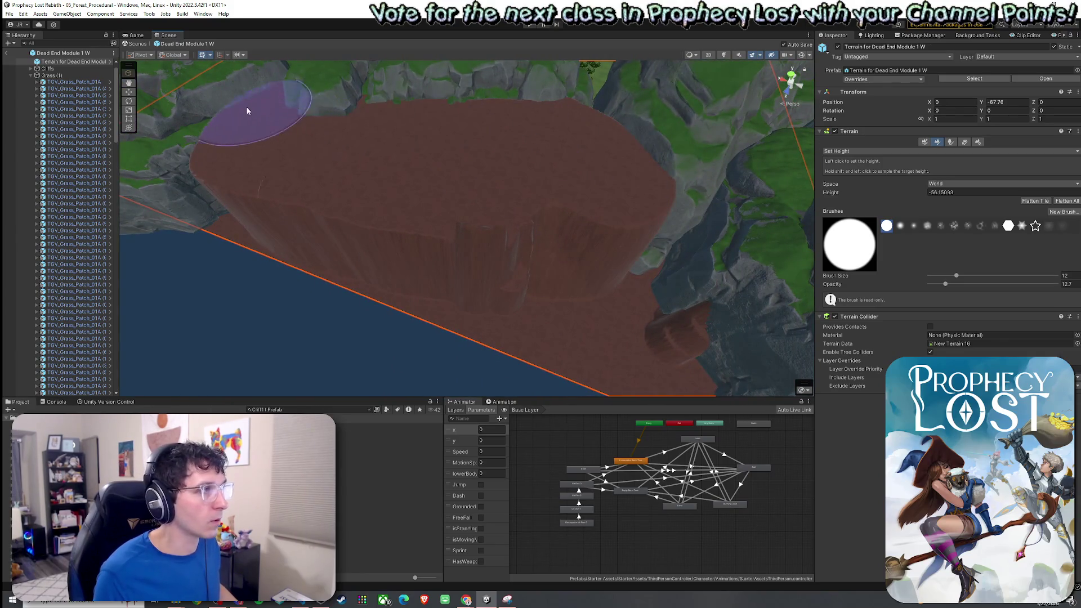
mouse_move(514, 202)
left_mouse_down()
mouse_move(494, 155)
mouse_move(433, 147)
mouse_move(290, 169)
mouse_move(127, 155)
mouse_move(260, 144)
left_mouse_up()
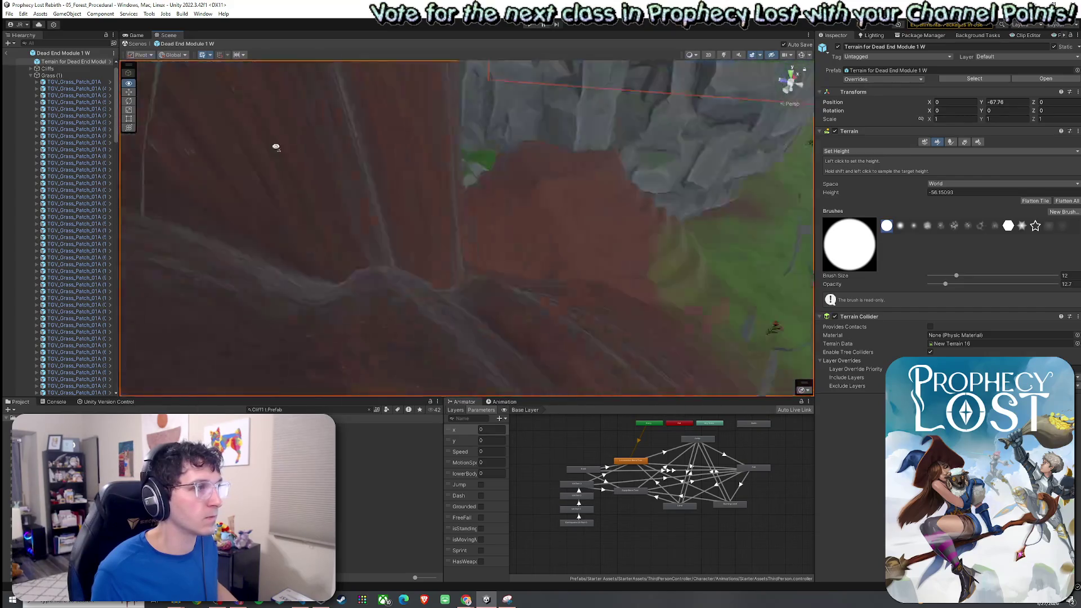
scroll(386, 188, "down", 5)
mouse_move(518, 217)
left_mouse_down()
mouse_move(623, 176)
mouse_move(641, 183)
mouse_move(622, 254)
left_mouse_up()
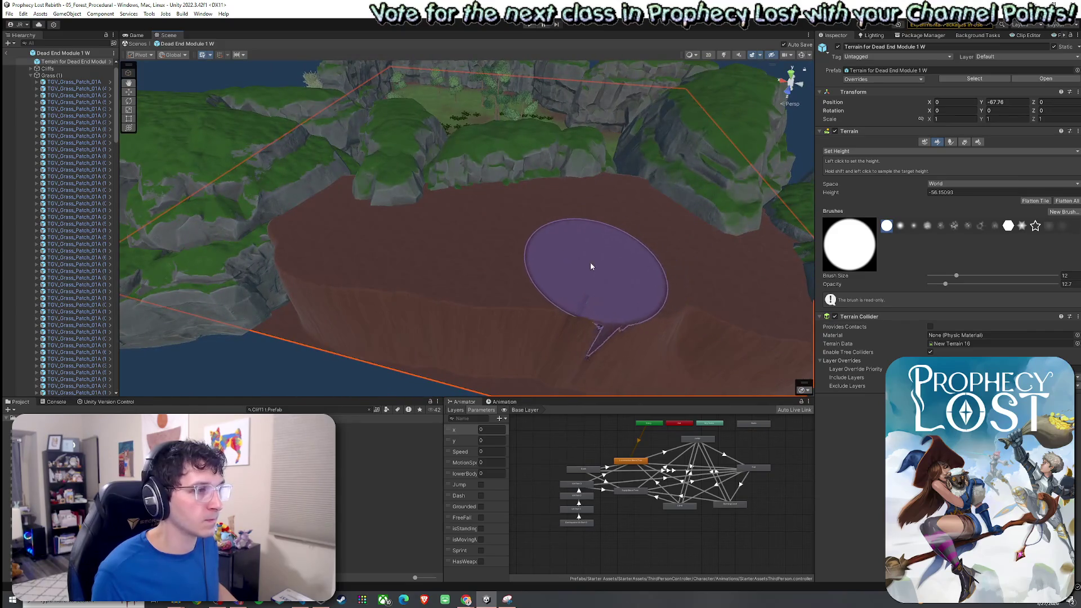
left_click(844, 151)
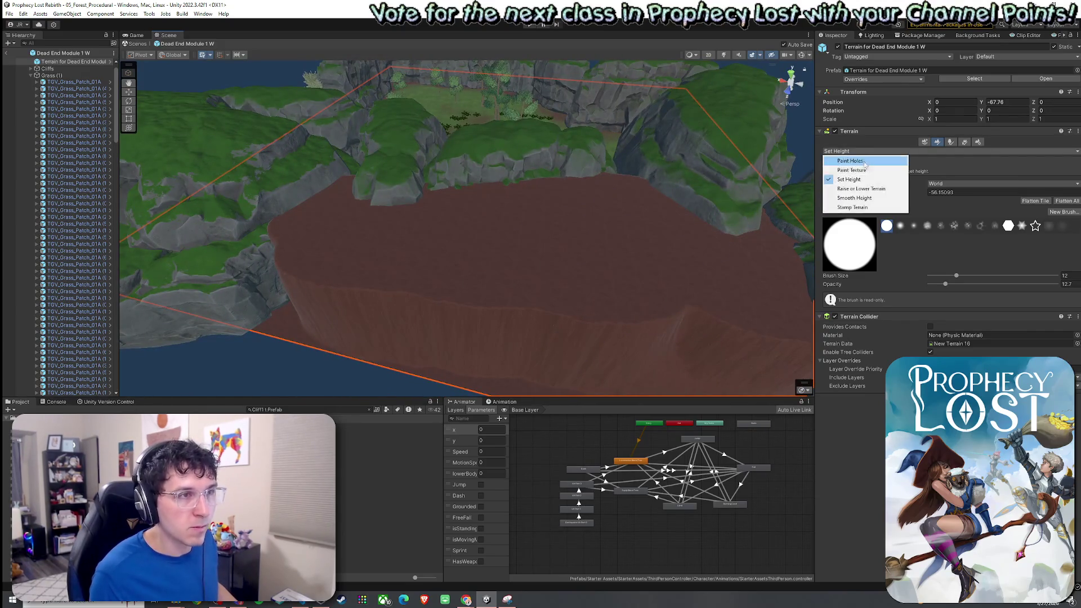
Paint the GrassWheat texture across the flattened plateau top
left_click(889, 170)
mouse_move(731, 248)
left_mouse_down()
mouse_move(634, 241)
mouse_move(613, 206)
mouse_move(478, 241)
mouse_move(478, 213)
mouse_move(350, 208)
mouse_move(331, 248)
mouse_move(647, 295)
mouse_move(705, 239)
left_mouse_up()
left_click_drag(753, 284, 805, 253)
Smooth the terrain along the cliff base at brush opacity 34.3
left_click(836, 231)
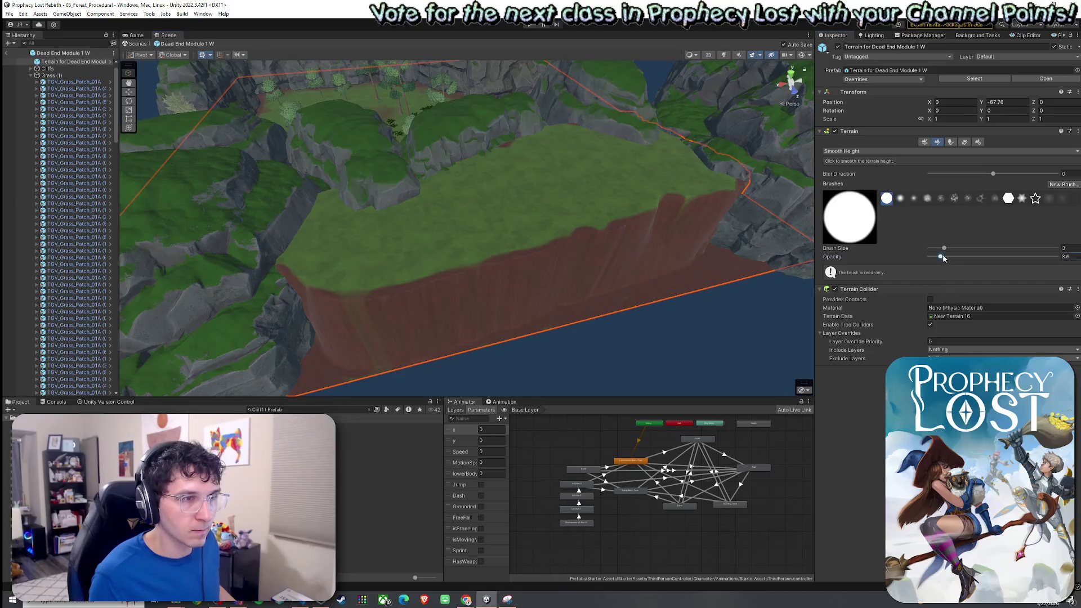
left_click_drag(970, 258, 974, 257)
mouse_move(368, 291)
left_mouse_down()
mouse_move(683, 253)
mouse_move(691, 264)
mouse_move(591, 268)
mouse_move(490, 234)
mouse_move(495, 247)
left_mouse_up()
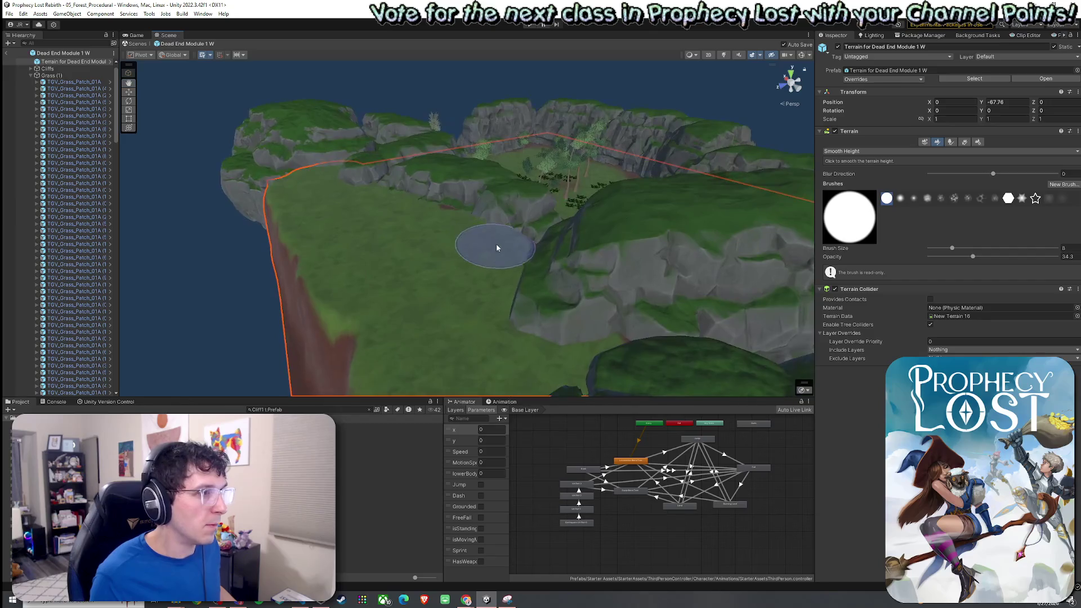
mouse_move(434, 218)
left_mouse_down()
mouse_move(458, 258)
mouse_move(485, 244)
mouse_move(321, 234)
mouse_move(343, 237)
left_mouse_up()
mouse_move(424, 223)
left_mouse_down()
mouse_move(437, 212)
mouse_move(419, 224)
left_mouse_up()
mouse_move(572, 292)
left_mouse_down()
mouse_move(564, 310)
mouse_move(555, 302)
left_mouse_up()
mouse_move(562, 212)
left_mouse_down()
mouse_move(545, 249)
mouse_move(563, 259)
left_mouse_up()
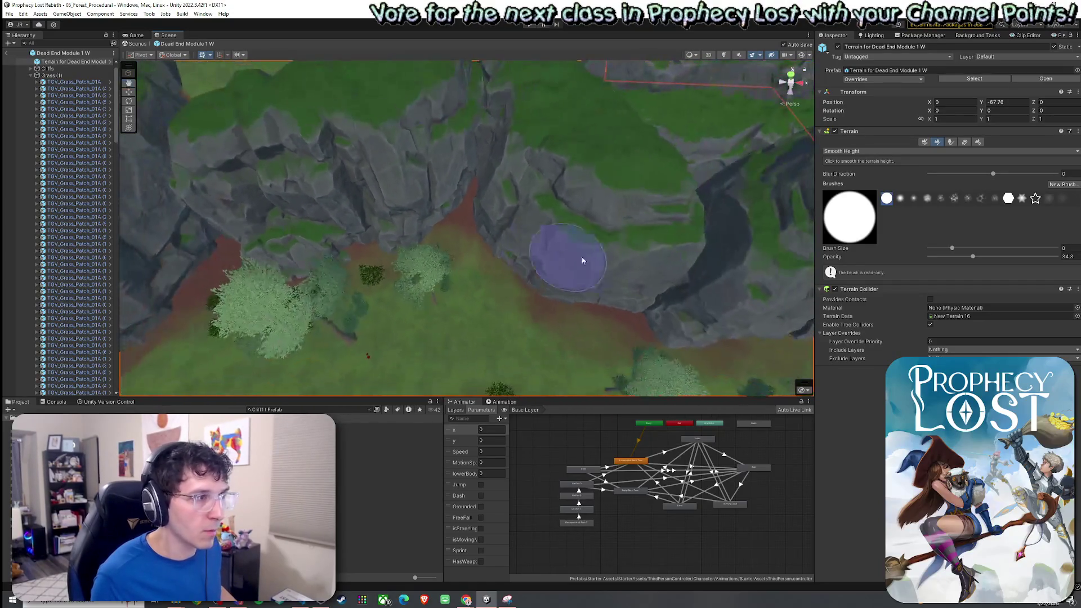
mouse_move(487, 218)
left_mouse_down()
mouse_move(430, 241)
mouse_move(415, 273)
mouse_move(461, 177)
mouse_move(415, 172)
mouse_move(403, 193)
left_mouse_up()
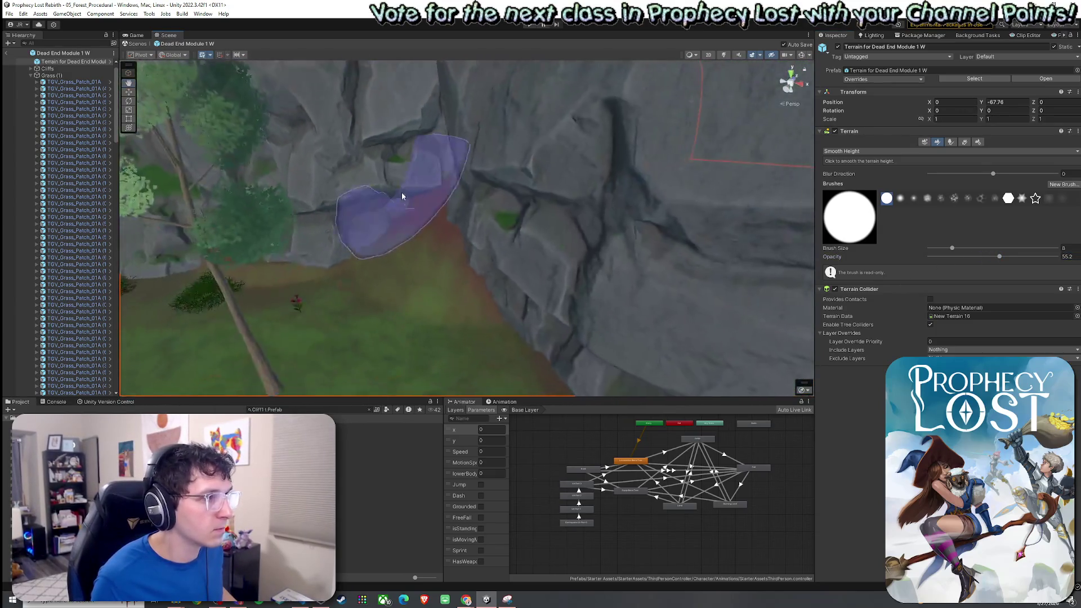
Sample the ground height below the canyon cliff with Set Height
left_click(844, 151)
left_click(850, 179)
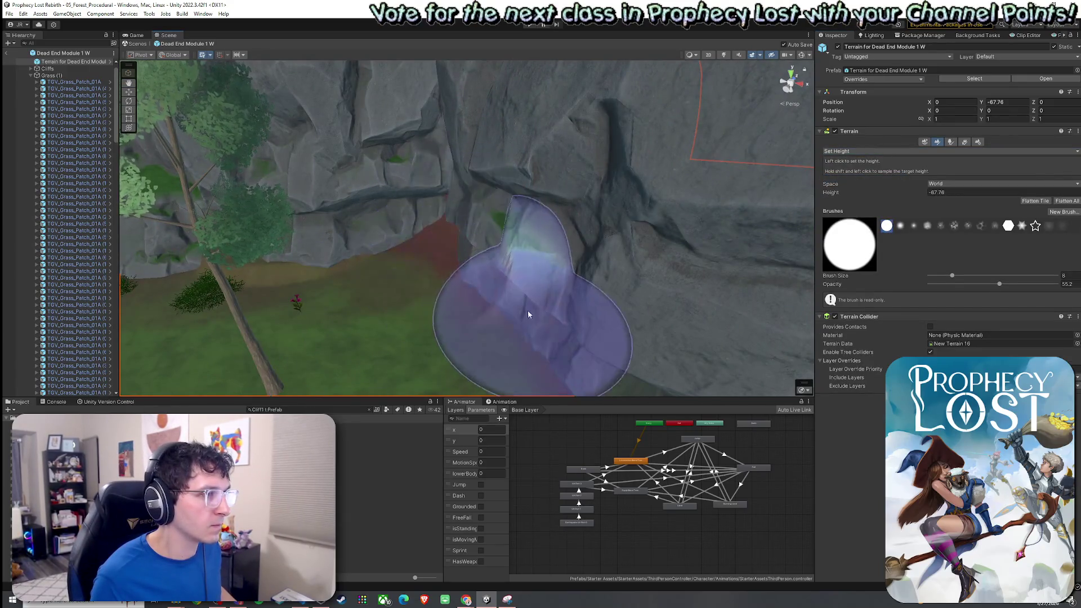
mouse_move(527, 314)
left_mouse_down()
mouse_move(512, 316)
mouse_move(555, 313)
left_mouse_up()
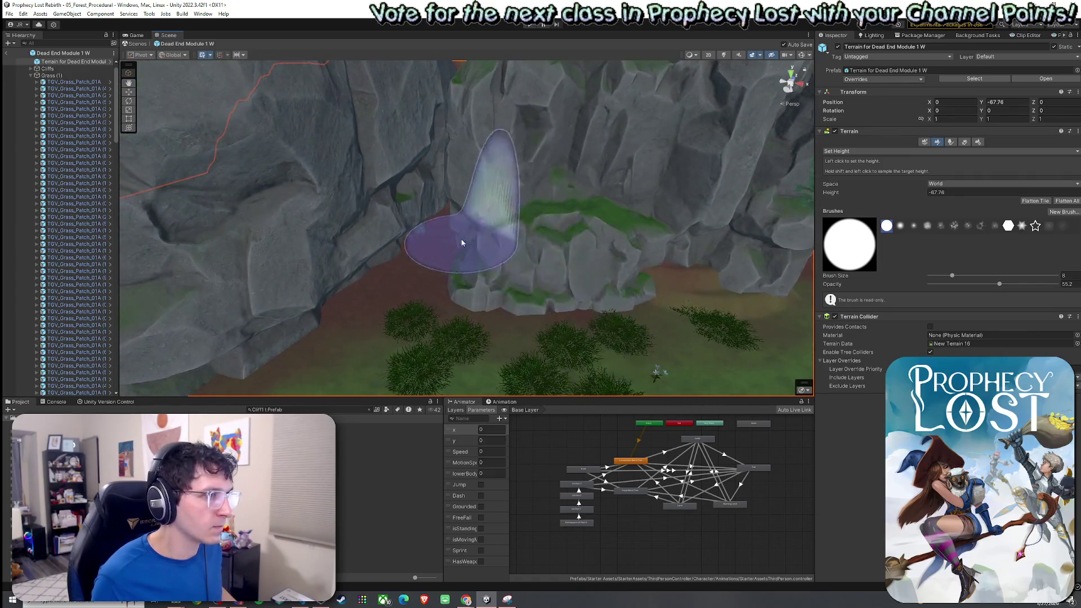
left_click(642, 267, "shift")
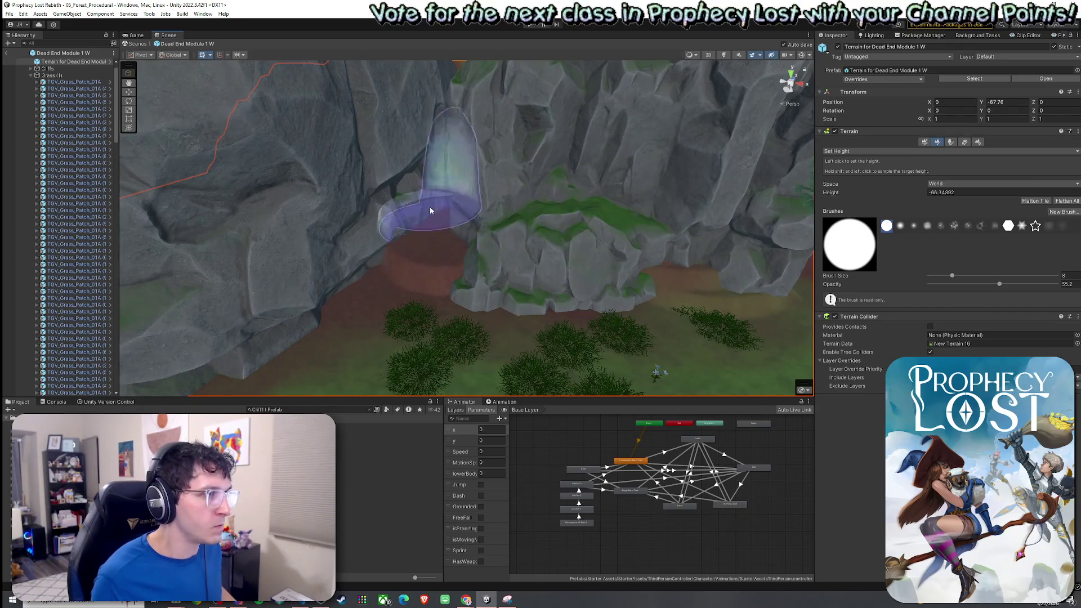
mouse_move(533, 276)
left_mouse_down()
mouse_move(535, 200)
mouse_move(551, 225)
left_mouse_up()
Smooth the dirt ridges below the cliff with Smooth Height at opacity 83.4
left_click(844, 151)
left_click(850, 179)
mouse_move(717, 277)
left_mouse_down()
mouse_move(559, 320)
mouse_move(622, 253)
left_mouse_up()
left_click_drag(326, 326, 379, 289)
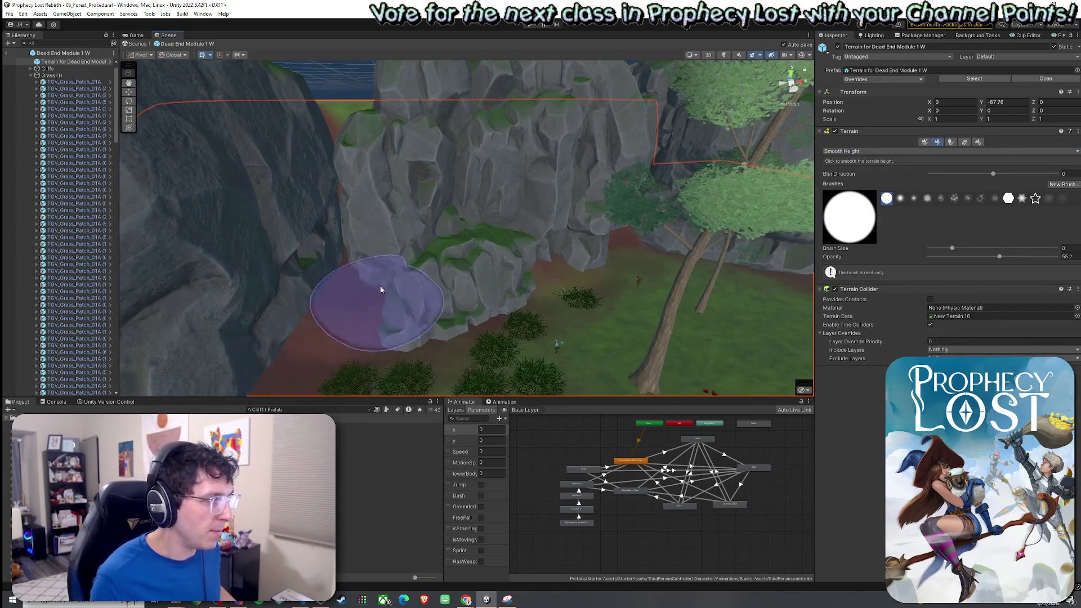
left_click_drag(999, 256, 1034, 256)
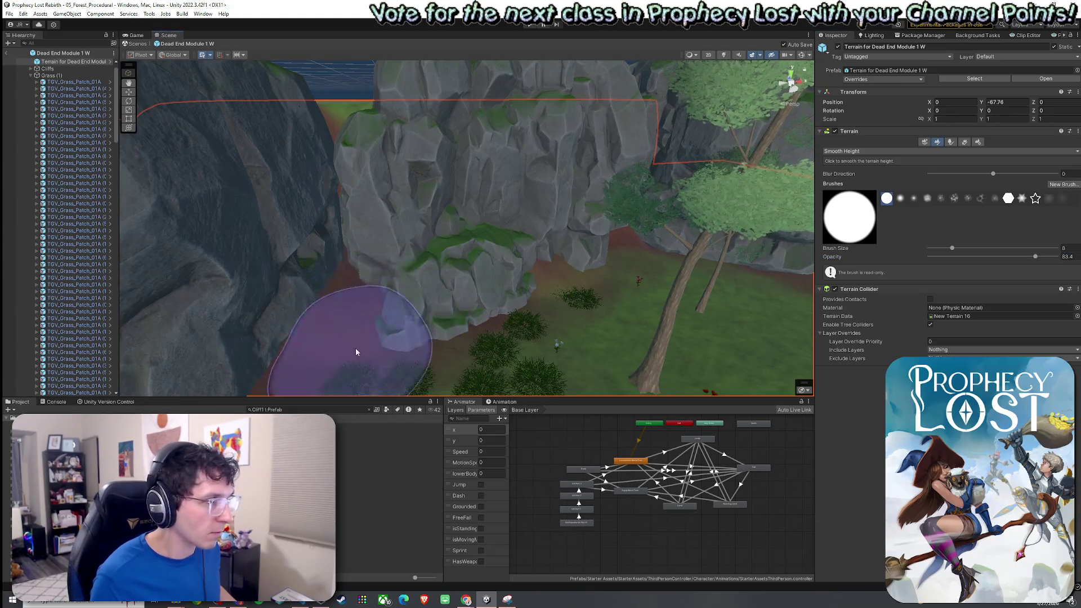
mouse_move(555, 277)
left_mouse_down()
mouse_move(614, 272)
mouse_move(541, 272)
mouse_move(534, 254)
mouse_move(482, 300)
mouse_move(574, 229)
mouse_move(688, 230)
left_mouse_up()
Switch the terrain tool to Paint Texture, exposing the Dirt and GrassWheat layers
left_click(870, 151)
left_click(870, 179)
left_click(870, 151)
left_click(870, 170)
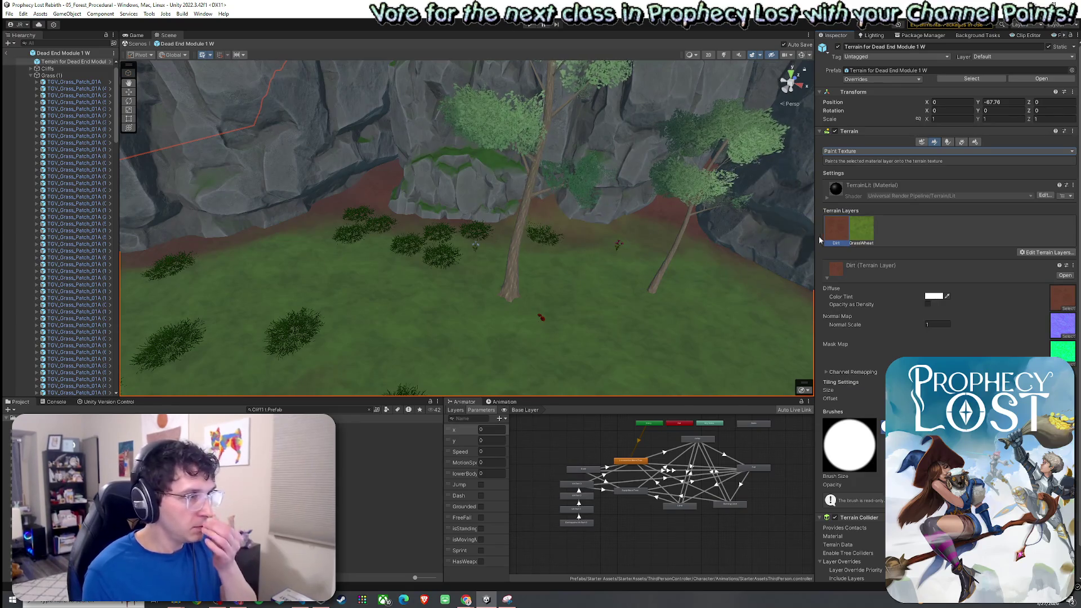
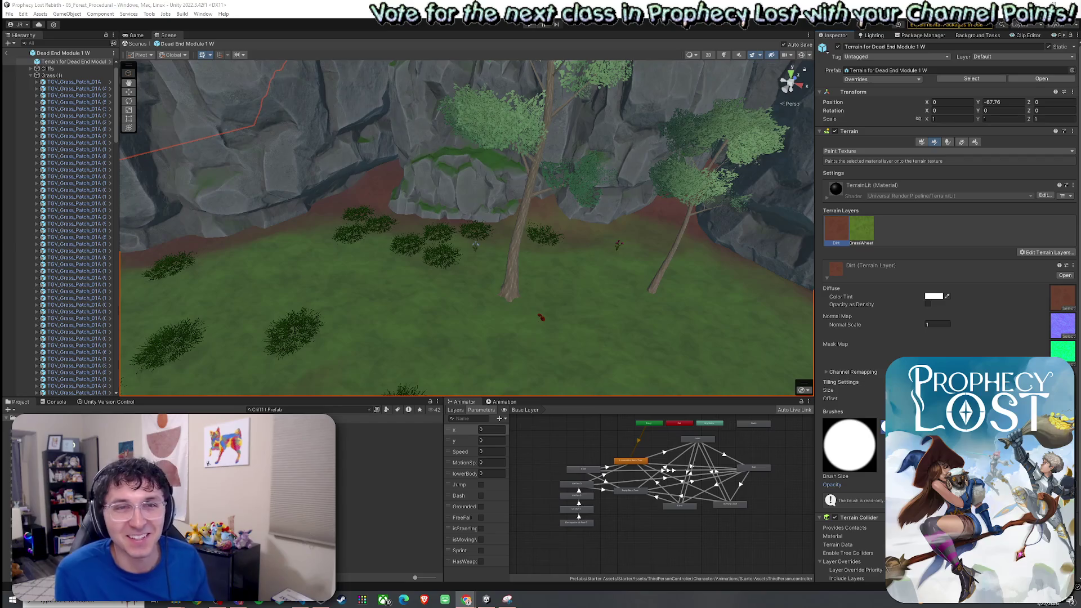
Select the GrassWheat terrain layer for painting instead of Dirt, after orbiting around the clearing
left_click(149, 14)
left_click(111, 4)
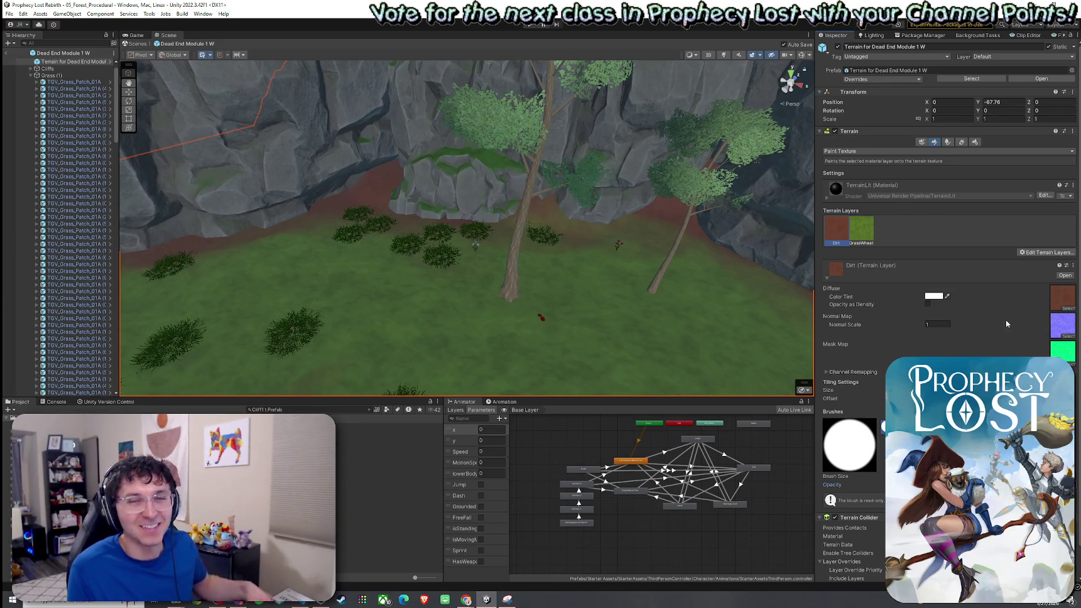
mouse_move(747, 277)
left_mouse_down()
mouse_move(590, 258)
mouse_move(598, 205)
left_mouse_up()
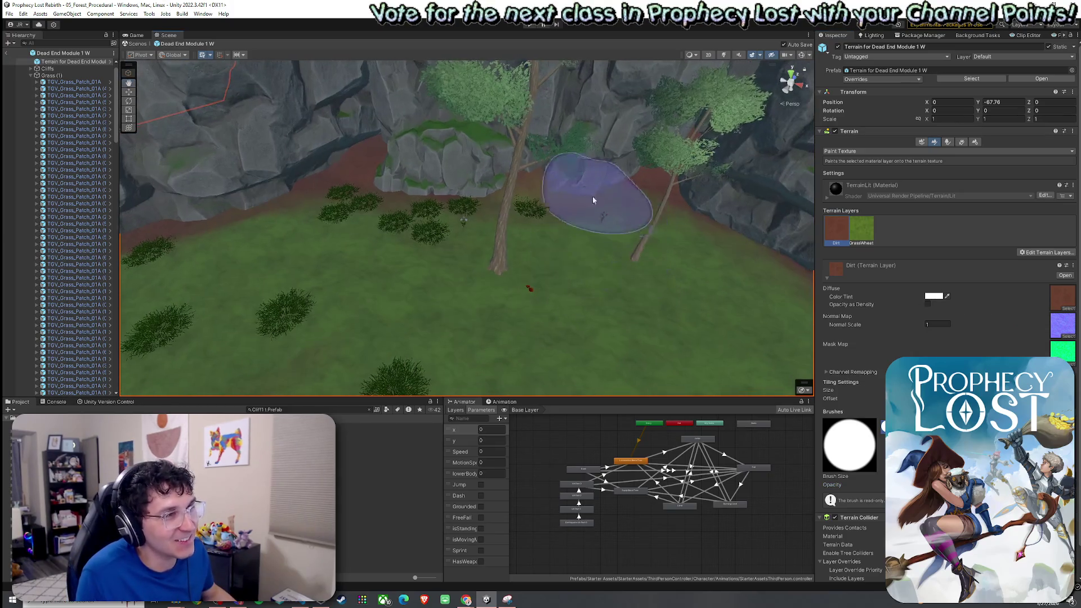
mouse_move(549, 178)
left_mouse_down()
mouse_move(509, 161)
mouse_move(444, 176)
mouse_move(277, 150)
mouse_move(285, 164)
left_mouse_up()
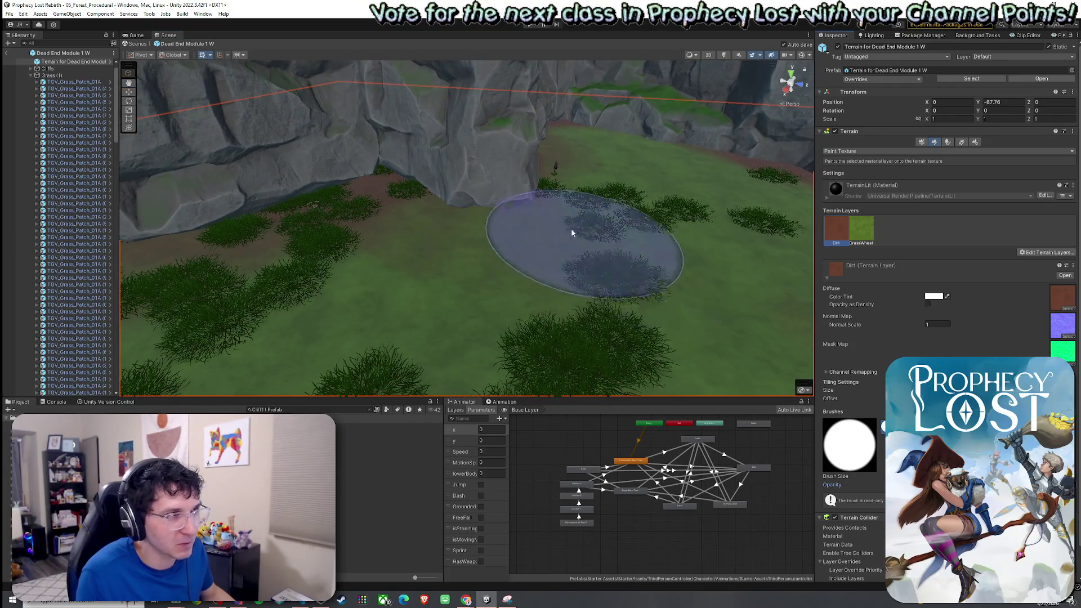
mouse_move(540, 181)
left_mouse_down()
mouse_move(501, 161)
mouse_move(541, 180)
mouse_move(647, 163)
mouse_move(676, 188)
mouse_move(723, 239)
mouse_move(567, 234)
mouse_move(603, 295)
mouse_move(717, 343)
left_mouse_up()
left_click(861, 231)
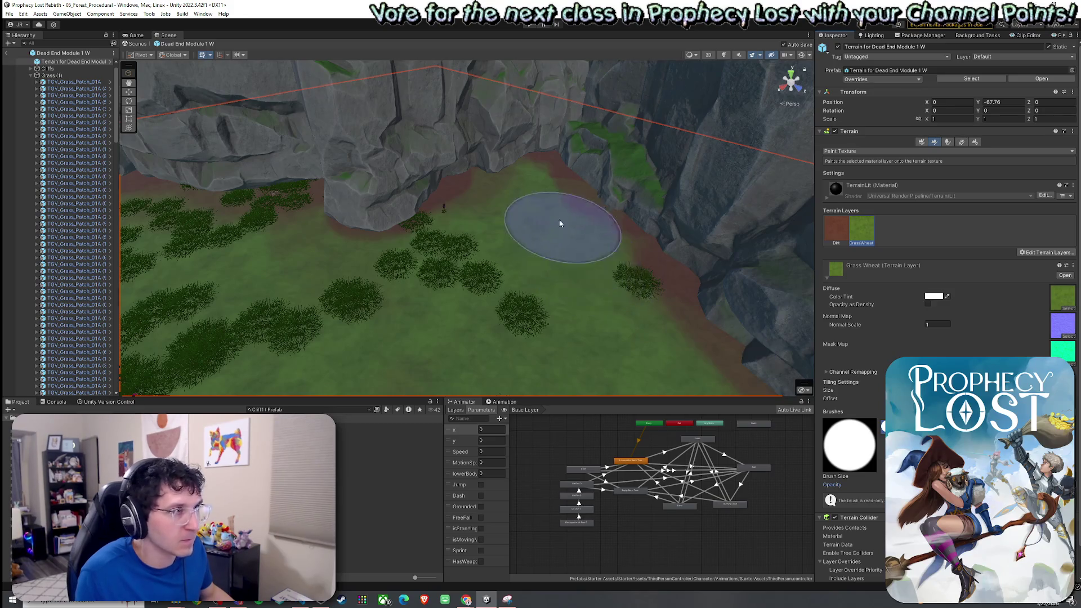
scroll(538, 274, "down", 5)
mouse_move(515, 201)
left_mouse_down()
mouse_move(475, 319)
mouse_move(499, 282)
mouse_move(528, 272)
mouse_move(722, 261)
left_mouse_up()
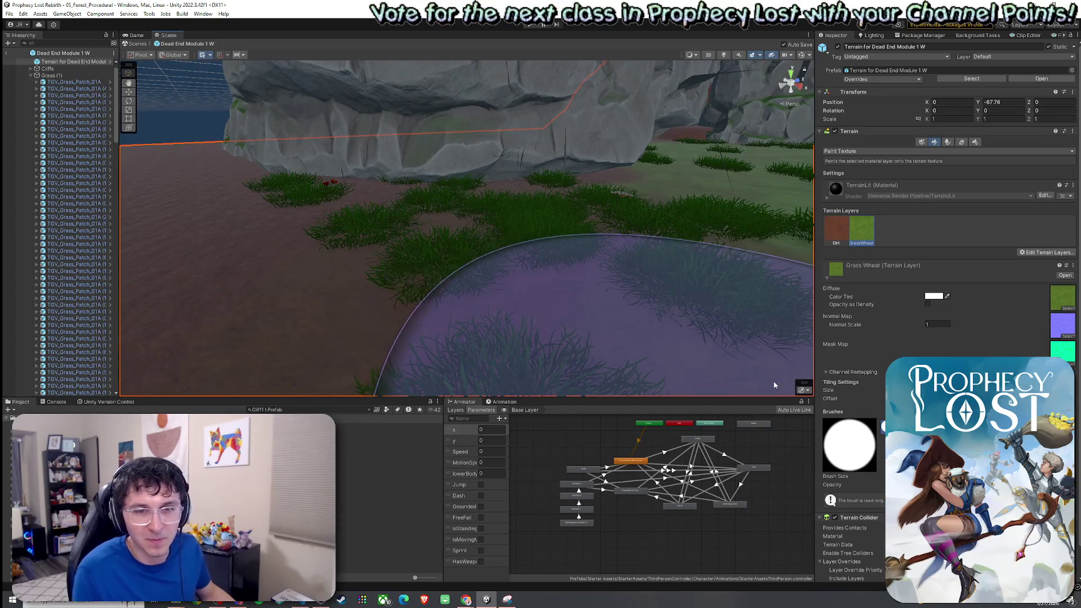
left_click(377, 496)
Shift-select about a dozen grass patches around the rock overhang
left_click(527, 361)
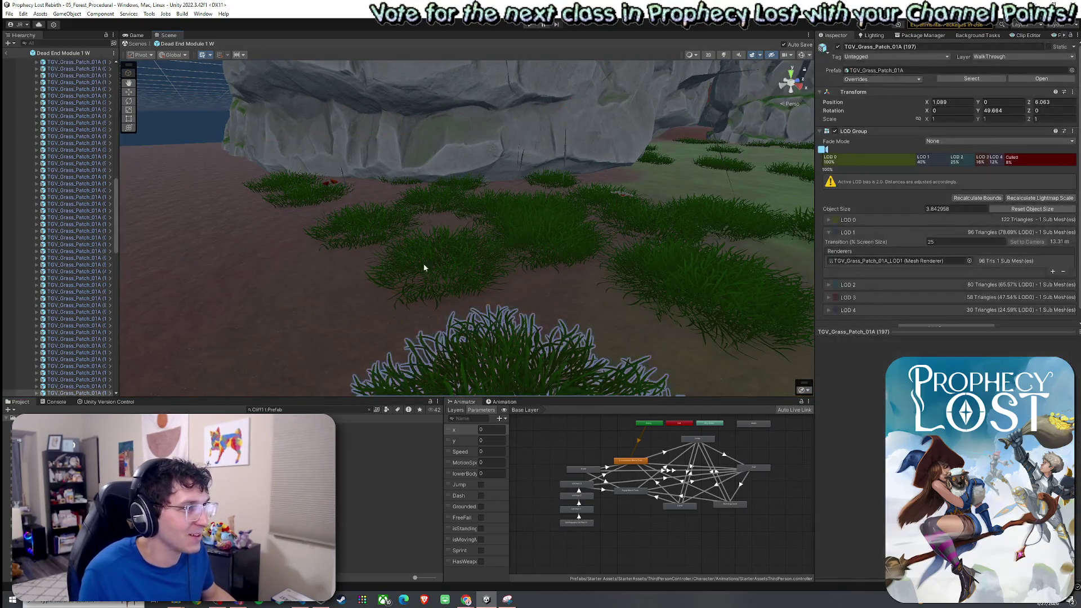
left_click(423, 258, "shift")
left_click(359, 224, "shift")
left_click(295, 198, "shift")
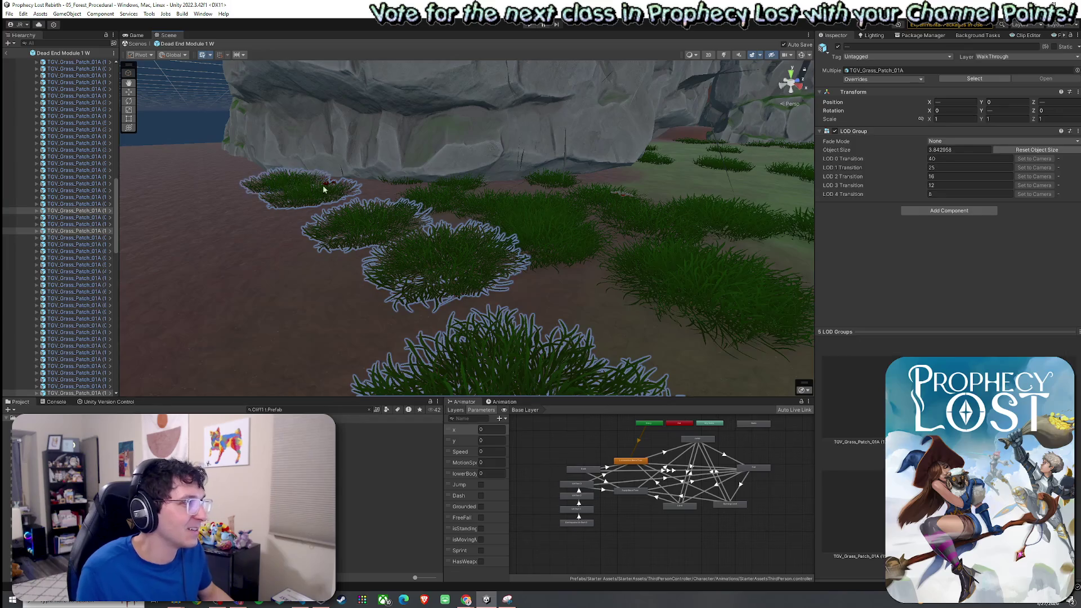
left_click(522, 214, "shift")
left_click(472, 201, "shift")
left_click(434, 181, "shift")
left_click(613, 221, "shift")
left_click(604, 191, "shift")
left_click(661, 275, "shift")
scroll(661, 274, "up", 5)
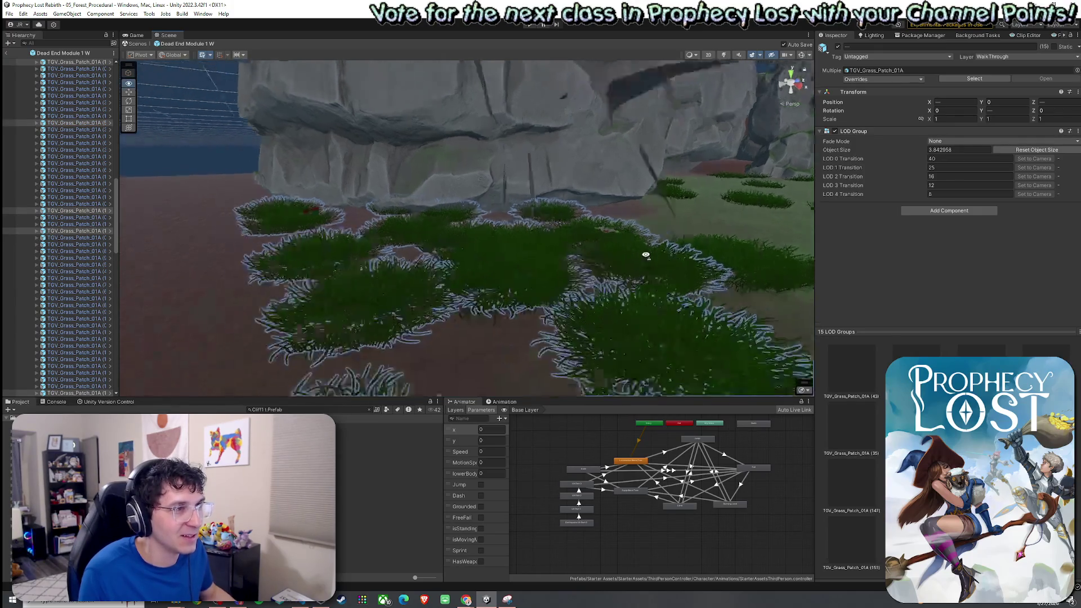
left_click(420, 264, "shift")
Drop the flower patch and stray grass patches from the selection, then shift the group left
mouse_move(420, 264)
left_mouse_down()
mouse_move(415, 299)
mouse_move(530, 273)
left_mouse_up()
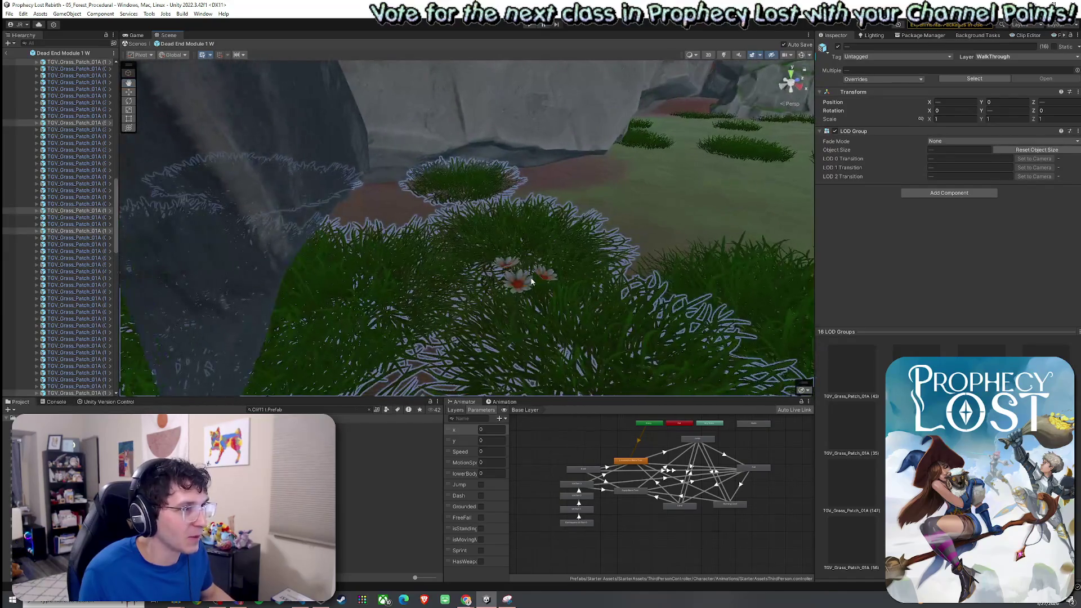
left_click(538, 271, "shift")
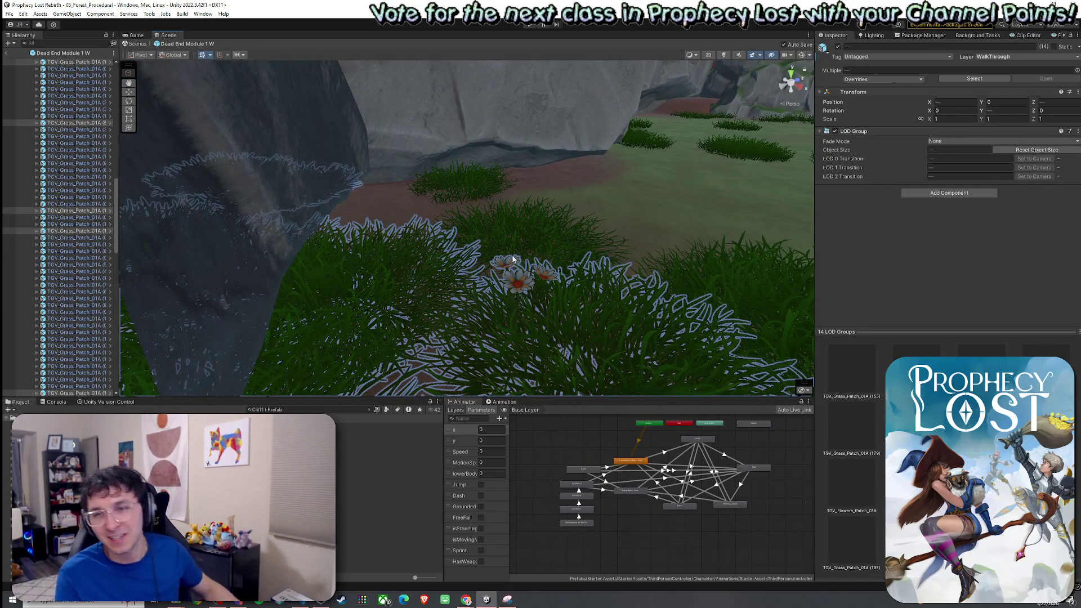
mouse_move(517, 260)
left_mouse_down()
mouse_move(383, 274)
mouse_move(273, 244)
mouse_move(441, 242)
mouse_move(378, 228)
mouse_move(434, 232)
mouse_move(392, 280)
mouse_move(357, 293)
mouse_move(507, 285)
mouse_move(386, 236)
mouse_move(659, 258)
mouse_move(603, 288)
mouse_move(458, 284)
mouse_move(478, 274)
left_mouse_up()
left_click(441, 242, "shift")
left_click(379, 228, "shift")
left_click(387, 236, "shift")
left_click(371, 222, "shift")
mouse_move(558, 242)
left_mouse_down()
mouse_move(494, 222)
mouse_move(614, 227)
mouse_move(563, 218)
mouse_move(205, 234)
mouse_move(169, 250)
left_mouse_up()
key("w")
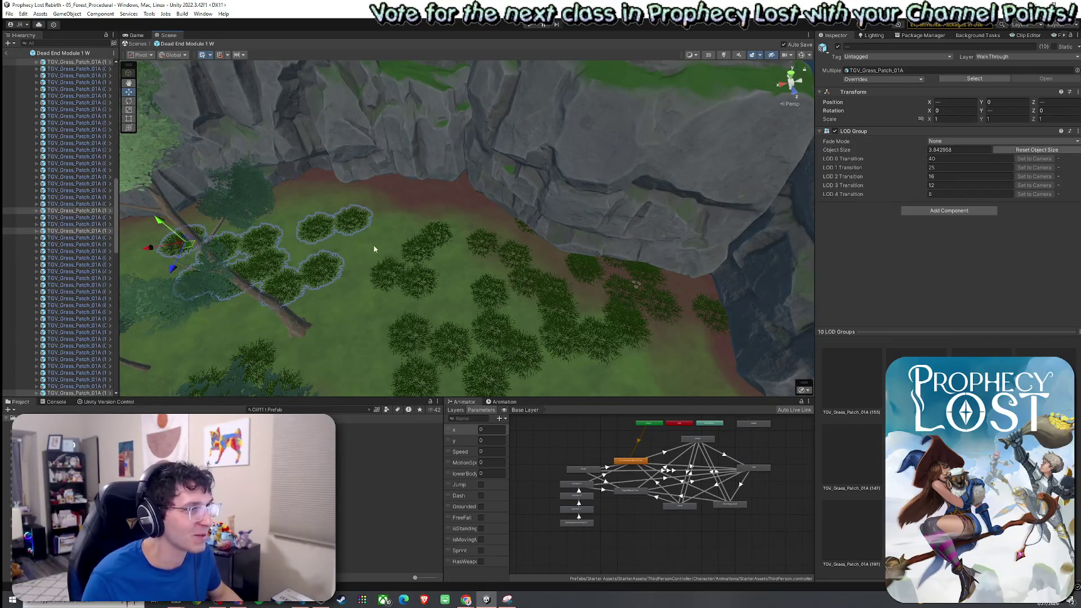
left_click_drag(371, 248, 430, 255)
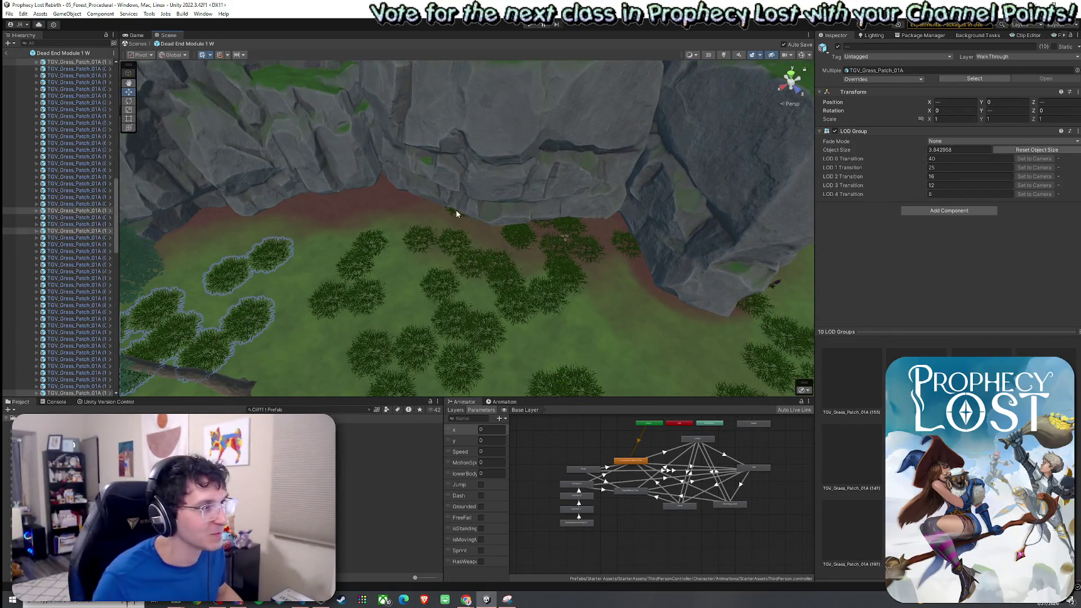
Move one more grass patch, (194), left across the ground and save the scene
left_click(456, 217)
key("f")
left_click_drag(480, 211, 289, 215)
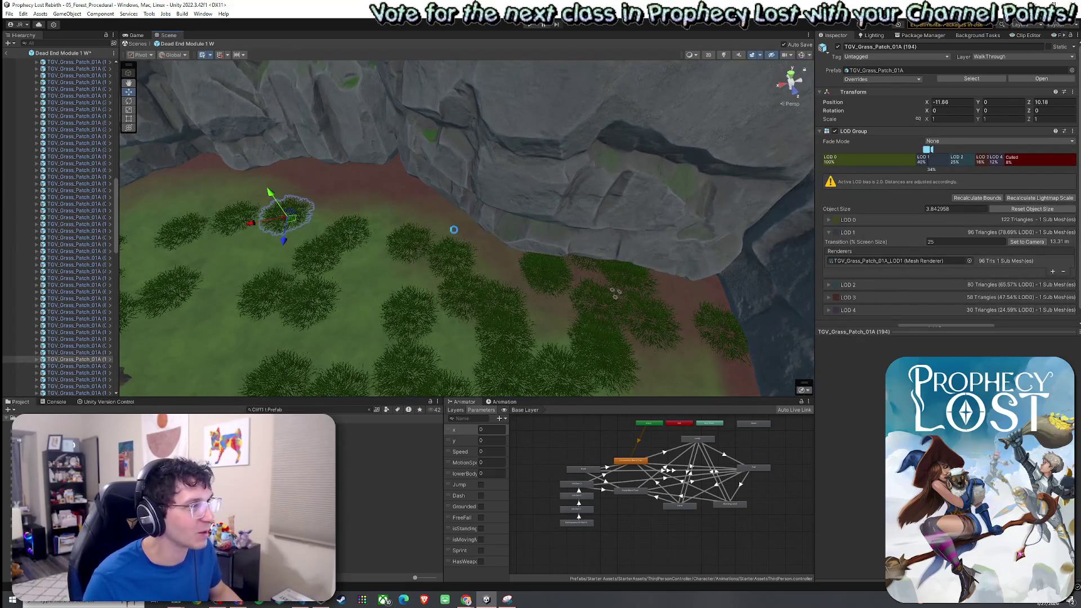
key("ctrl+s")
Select and frame the TGV_Flowers_Patch_02A flower patch in the clearing
mouse_move(459, 232)
left_mouse_down()
mouse_move(507, 229)
mouse_move(514, 193)
mouse_move(497, 174)
mouse_move(539, 176)
left_mouse_up()
left_click(598, 195)
key("f")
scroll(521, 214, "down", 5)
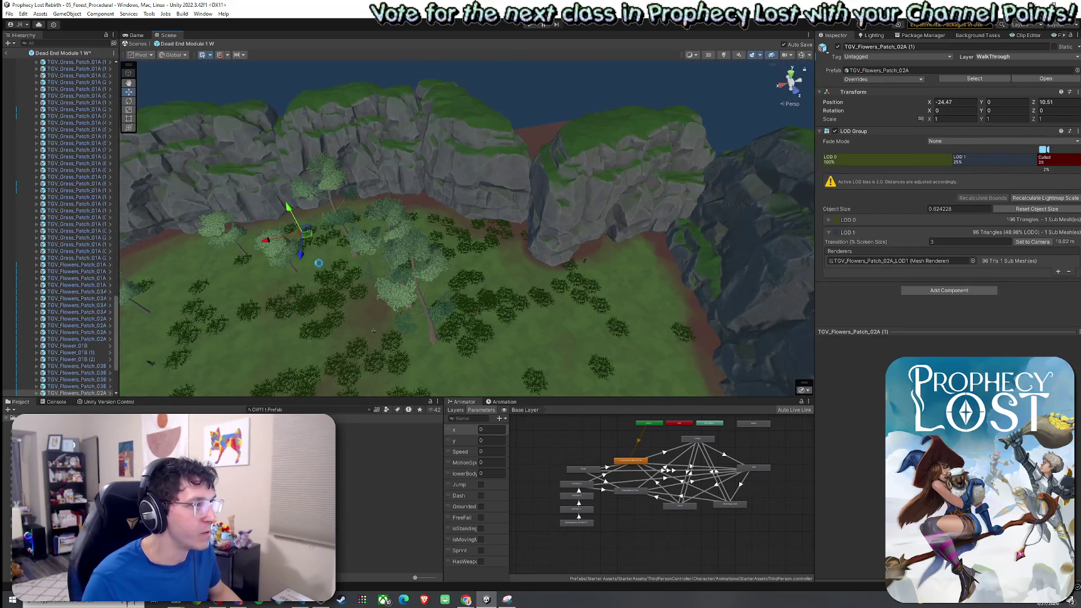
mouse_move(307, 268)
left_mouse_down()
mouse_move(220, 251)
mouse_move(197, 231)
mouse_move(297, 211)
mouse_move(381, 169)
mouse_move(501, 169)
mouse_move(546, 140)
mouse_move(635, 162)
mouse_move(776, 152)
mouse_move(526, 173)
mouse_move(516, 190)
mouse_move(675, 178)
mouse_move(545, 202)
mouse_move(552, 220)
mouse_move(483, 252)
mouse_move(458, 242)
mouse_move(376, 255)
mouse_move(677, 267)
left_mouse_up()
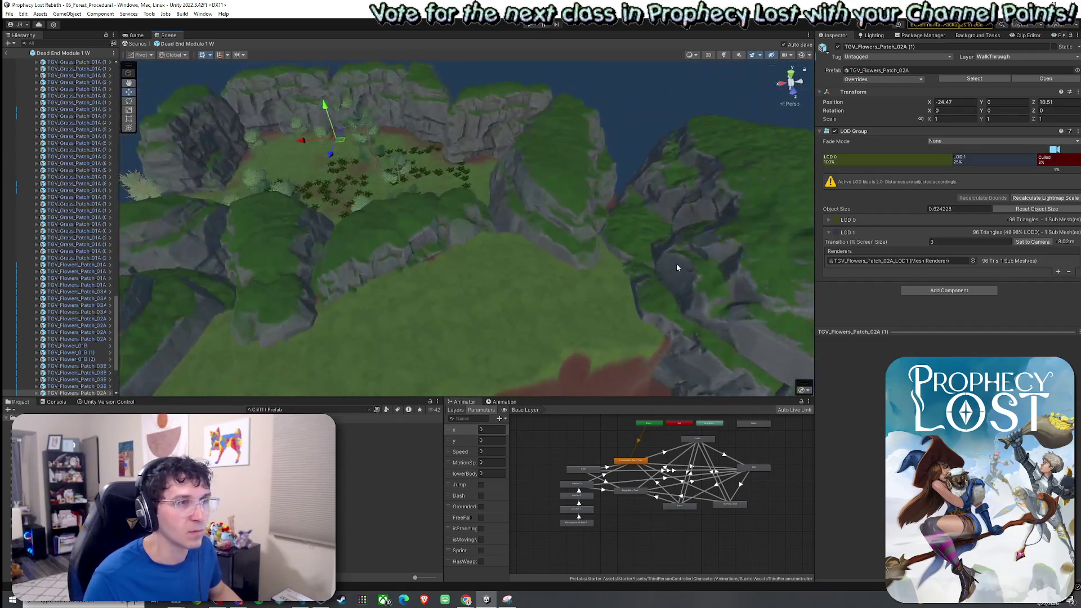
On the terrain's Paint Trees tool, add a birch tree prefab found by searching 'ch (2)'
left_click(472, 182)
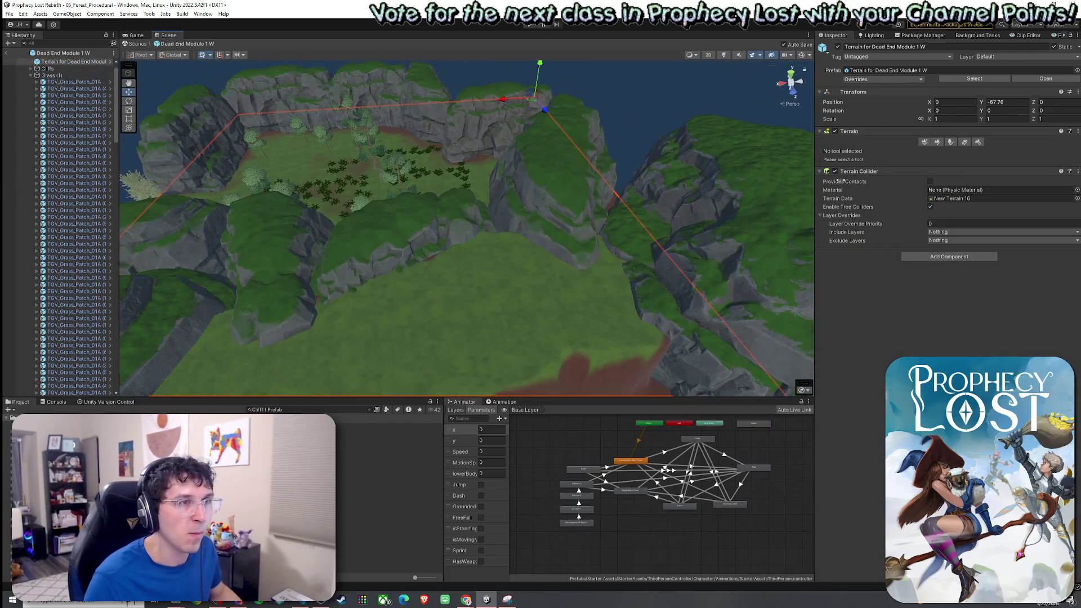
left_click(937, 143)
left_click(950, 143)
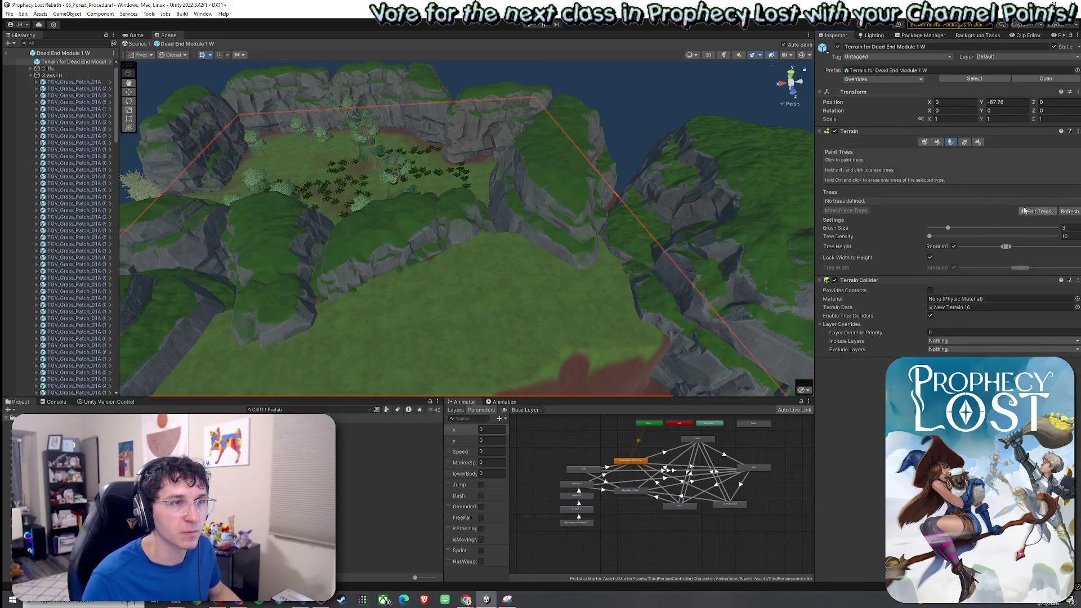
left_click(1041, 213)
left_click(608, 182)
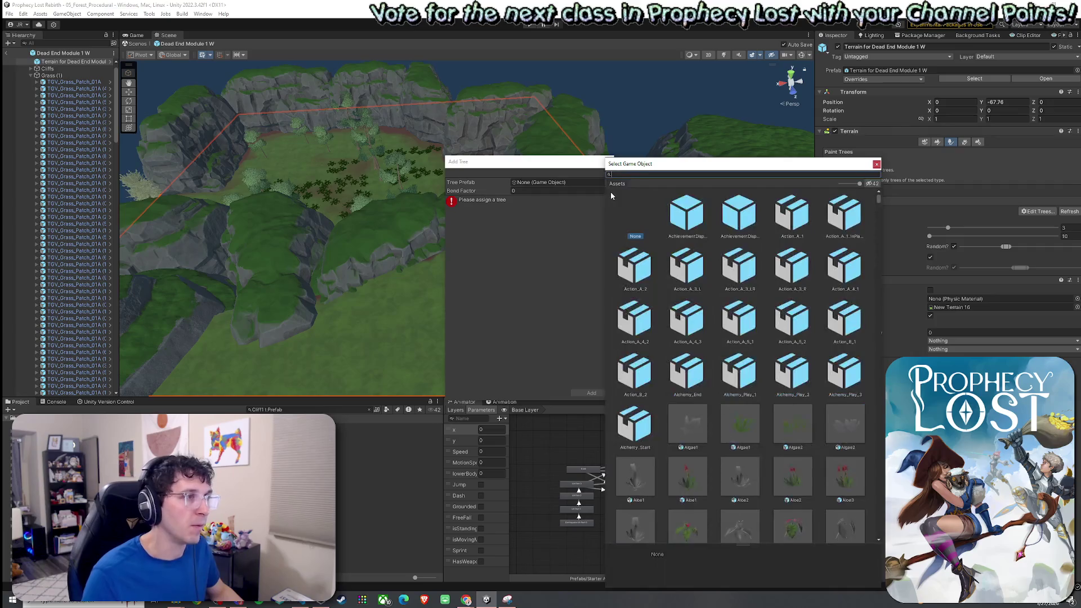
type("ch (")
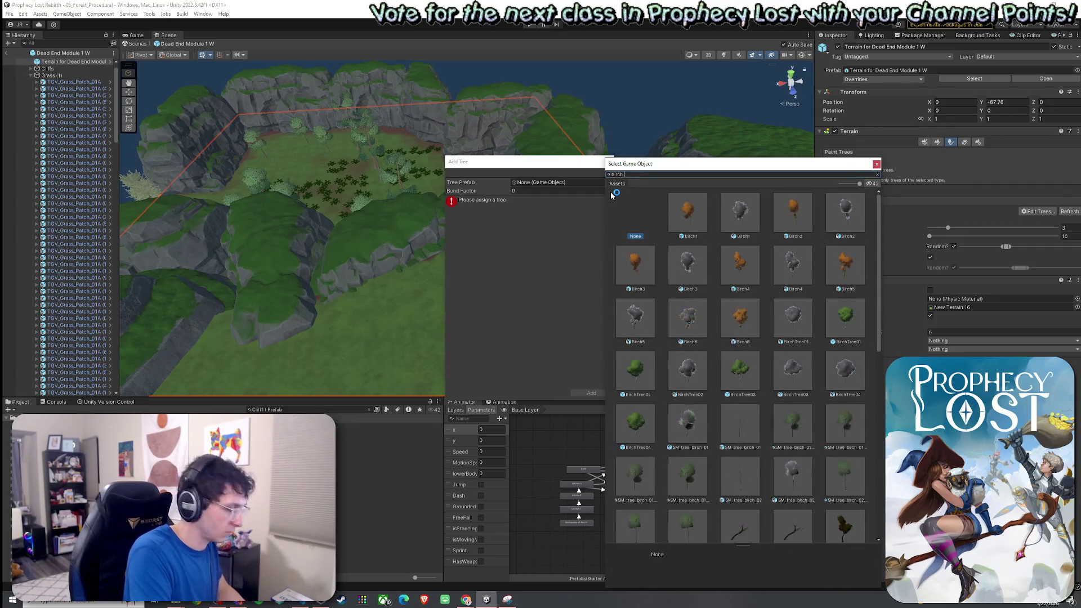
type("2)")
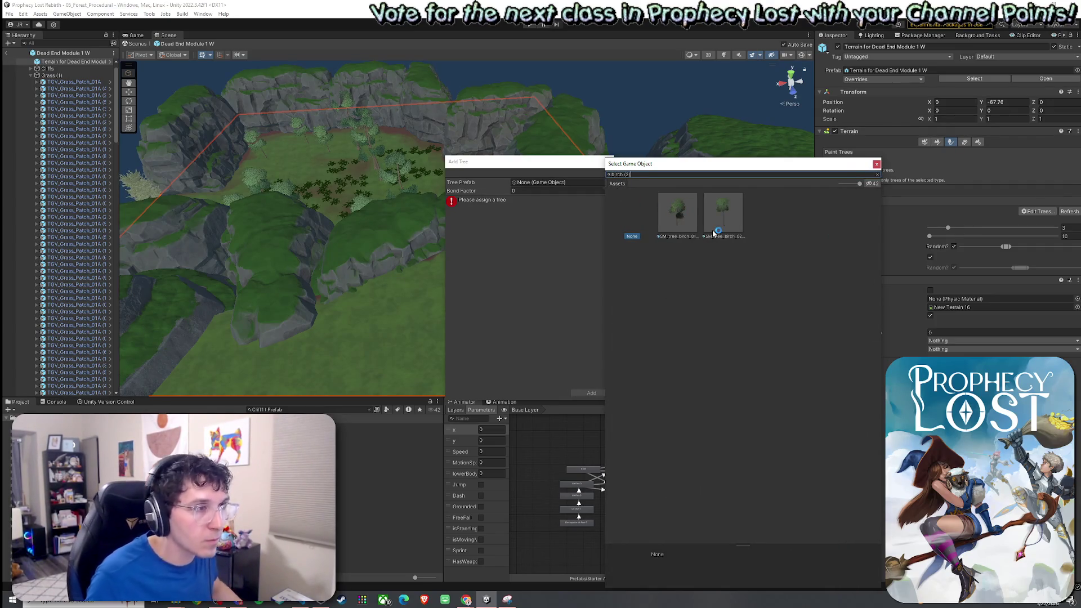
left_click(714, 232)
left_click(674, 226)
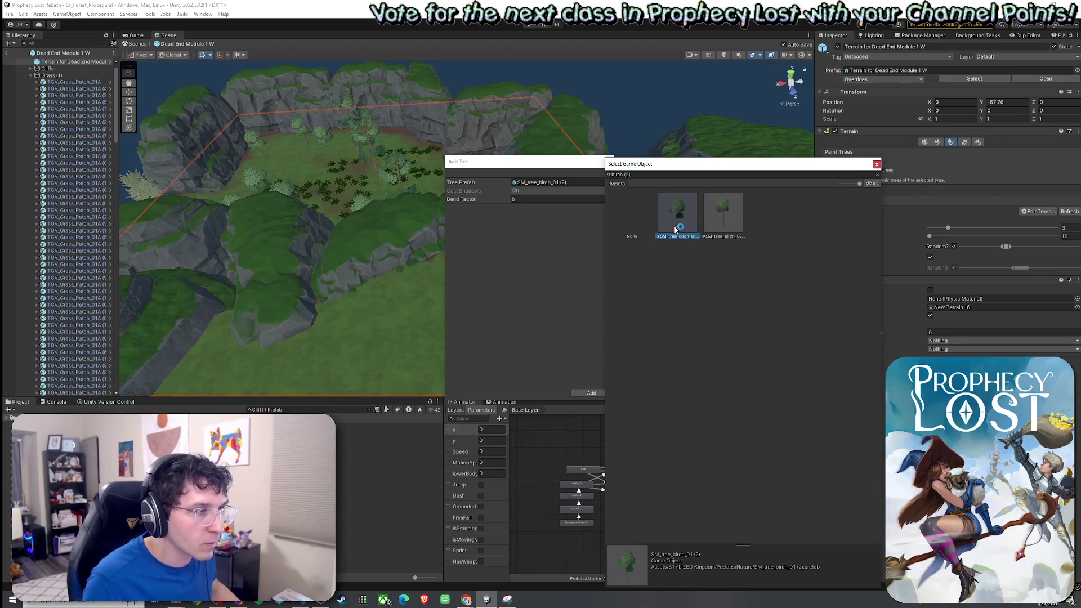
double_click(675, 229)
left_click(592, 393)
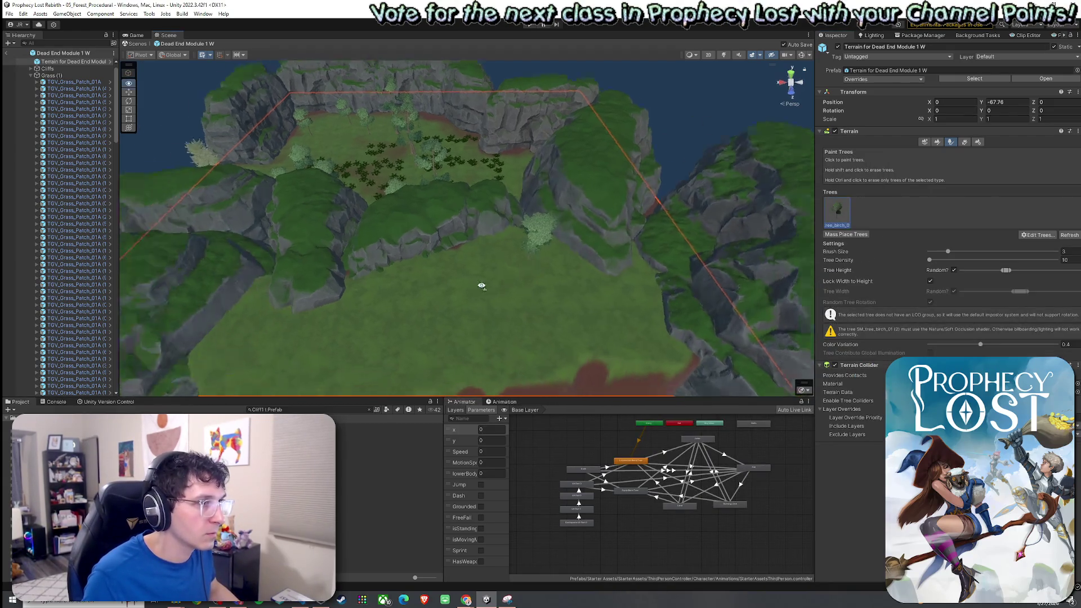
Paint a test birch onto the grass, survey the plateau and cliffs, then remove the birch type
mouse_move(532, 277)
left_mouse_down()
mouse_move(603, 261)
mouse_move(580, 265)
left_mouse_up()
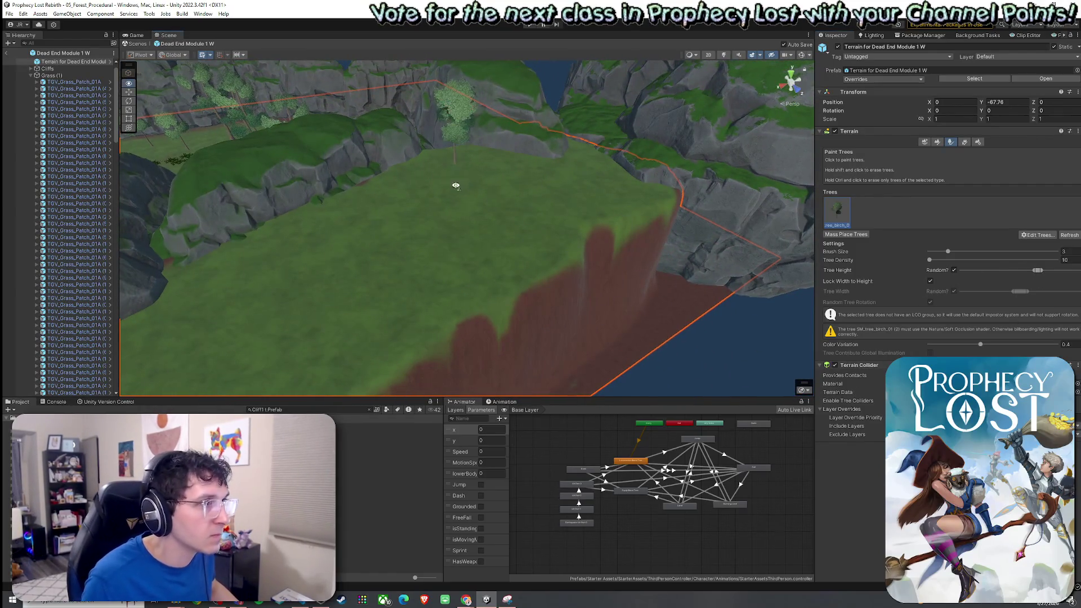
scroll(439, 191, "up", 3)
left_click(385, 225)
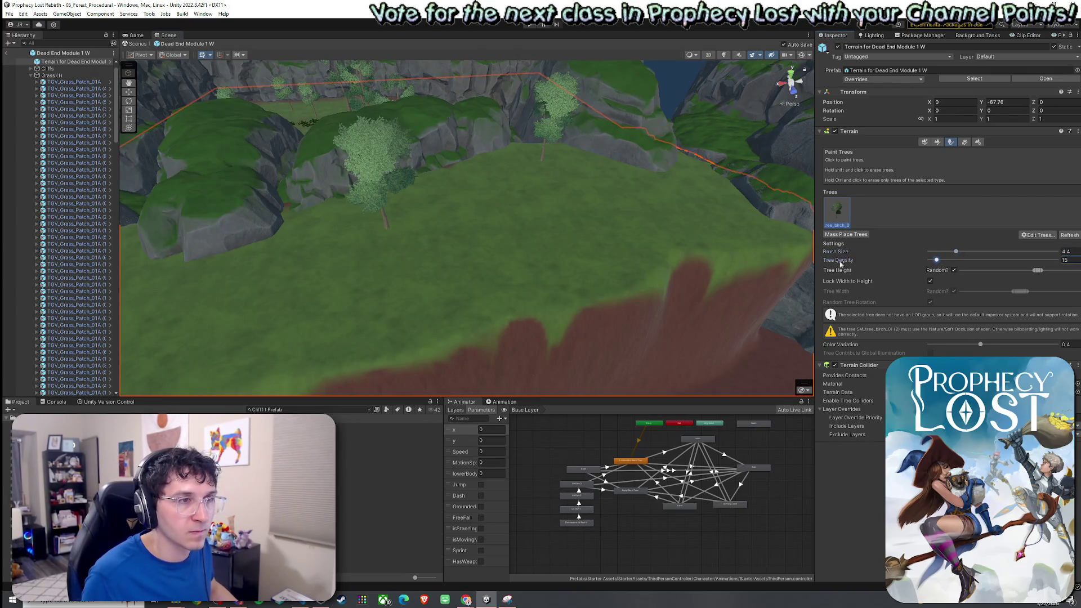
mouse_move(491, 184)
left_mouse_down()
mouse_move(403, 224)
mouse_move(362, 179)
left_mouse_up()
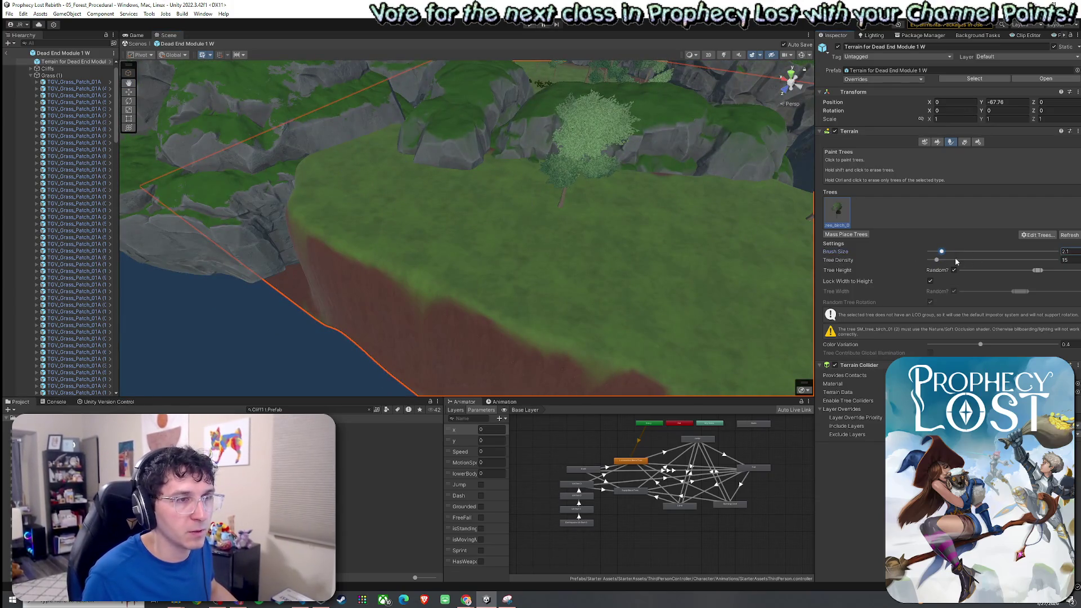
key("f")
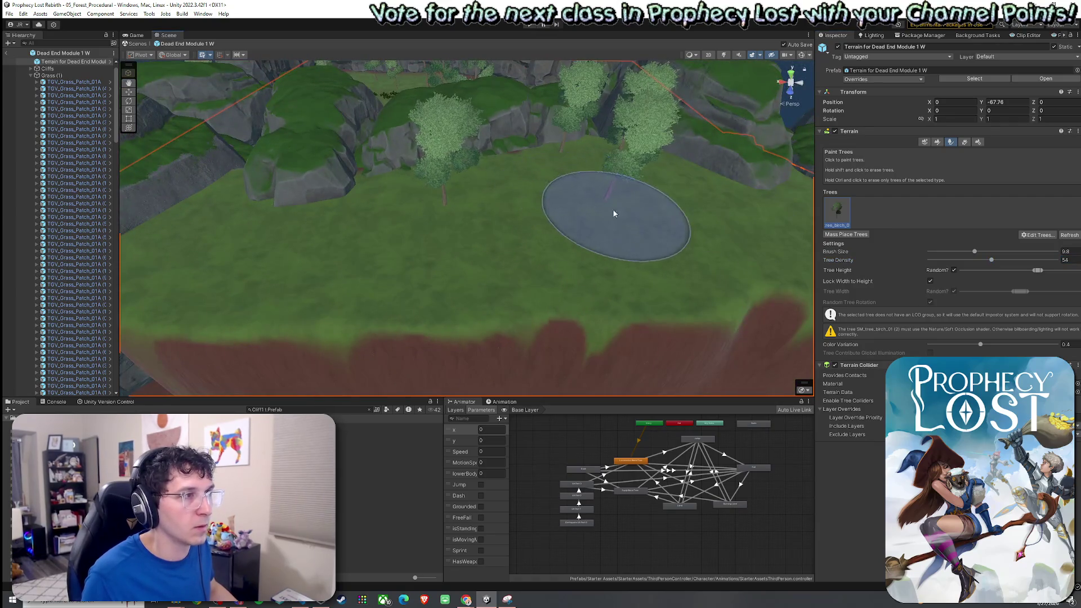
mouse_move(553, 185)
left_mouse_down()
mouse_move(555, 203)
mouse_move(698, 205)
mouse_move(683, 222)
mouse_move(738, 198)
mouse_move(700, 167)
mouse_move(760, 150)
mouse_move(772, 197)
mouse_move(788, 207)
mouse_move(702, 200)
left_mouse_up()
mouse_move(575, 318)
left_mouse_down()
mouse_move(647, 333)
mouse_move(574, 350)
mouse_move(760, 213)
mouse_move(799, 217)
left_mouse_up()
mouse_move(864, 220)
left_mouse_down()
mouse_move(843, 189)
mouse_move(889, 227)
left_mouse_up()
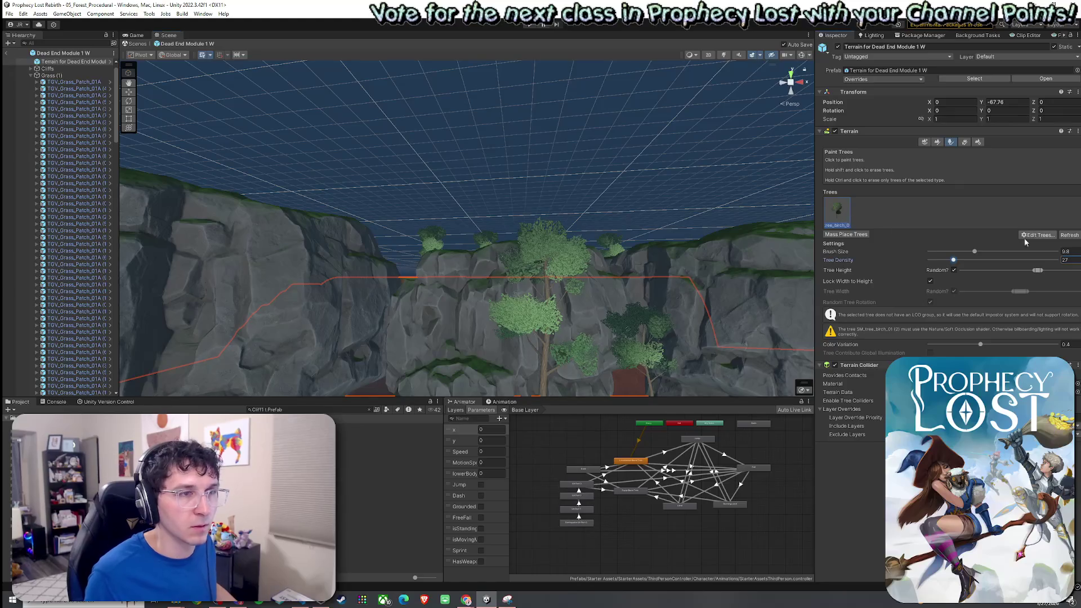
left_click(1033, 257)
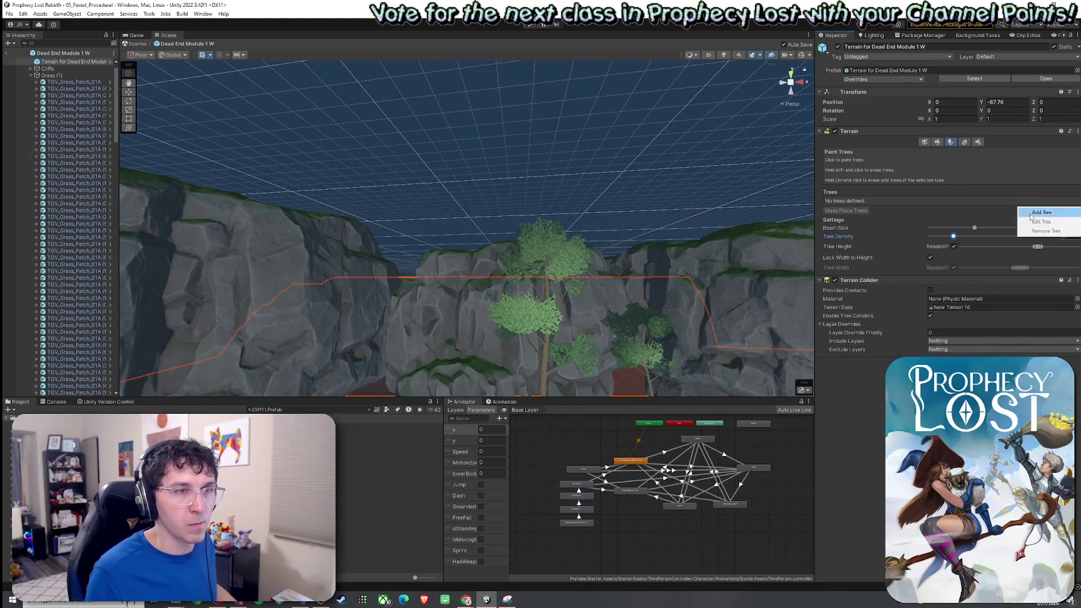
Add SM_tree_pine_01, found by searching 'tree_pi', as a terrain tree type
left_click(1041, 212)
left_click(607, 183)
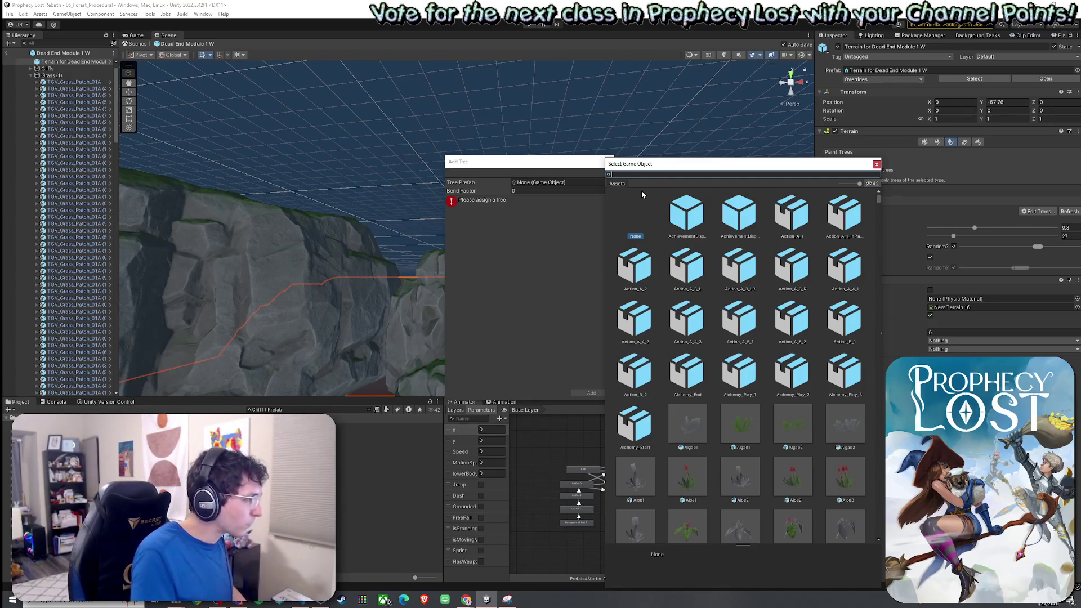
type("tree_pine_0")
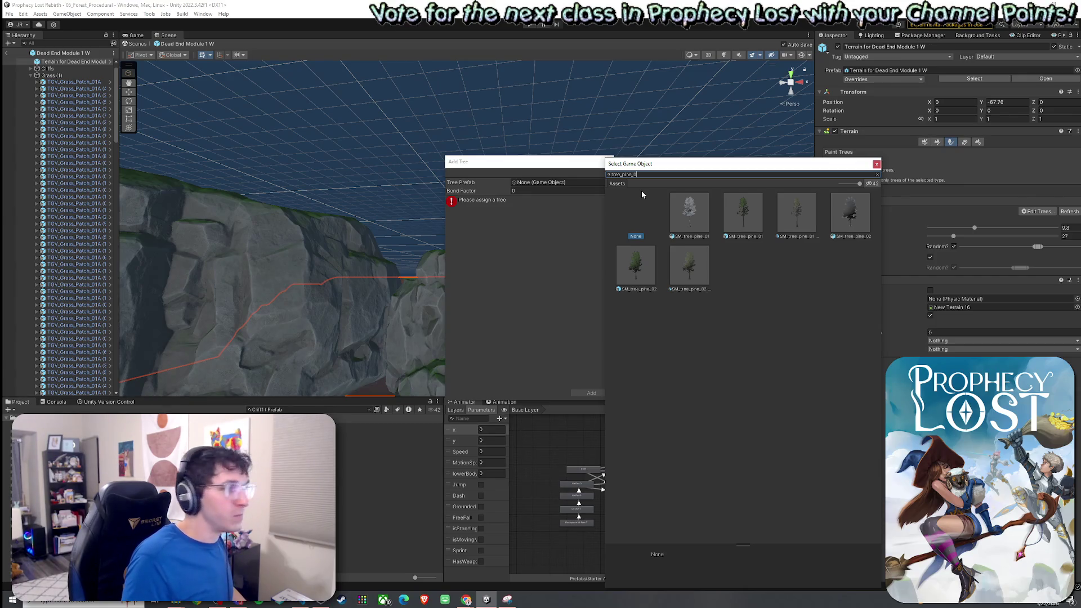
double_click(743, 212)
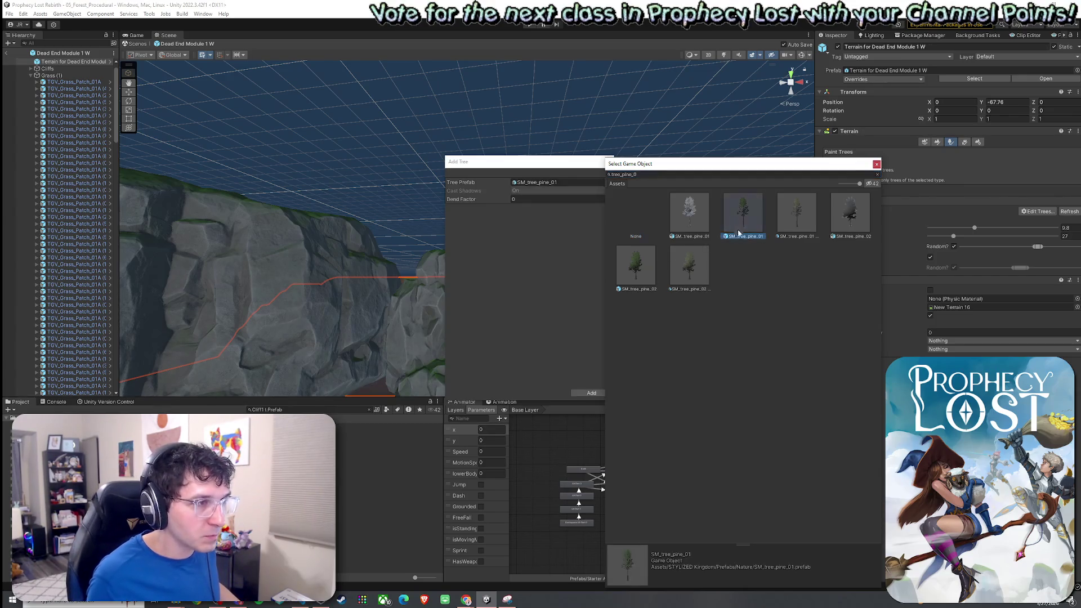
left_click(591, 393)
mouse_move(535, 293)
left_mouse_down()
mouse_move(500, 252)
mouse_move(374, 330)
mouse_move(410, 242)
mouse_move(451, 292)
mouse_move(737, 307)
left_mouse_up()
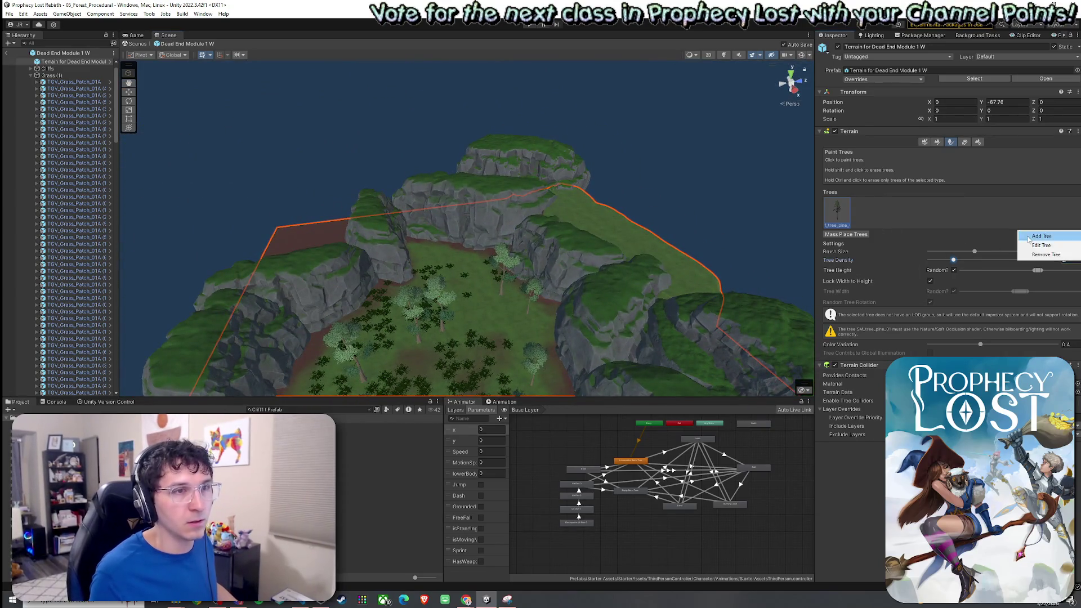
Start another tree type and compare the pine prefab variants found by searching 'e_pine'
left_click(1030, 237)
left_click(609, 182)
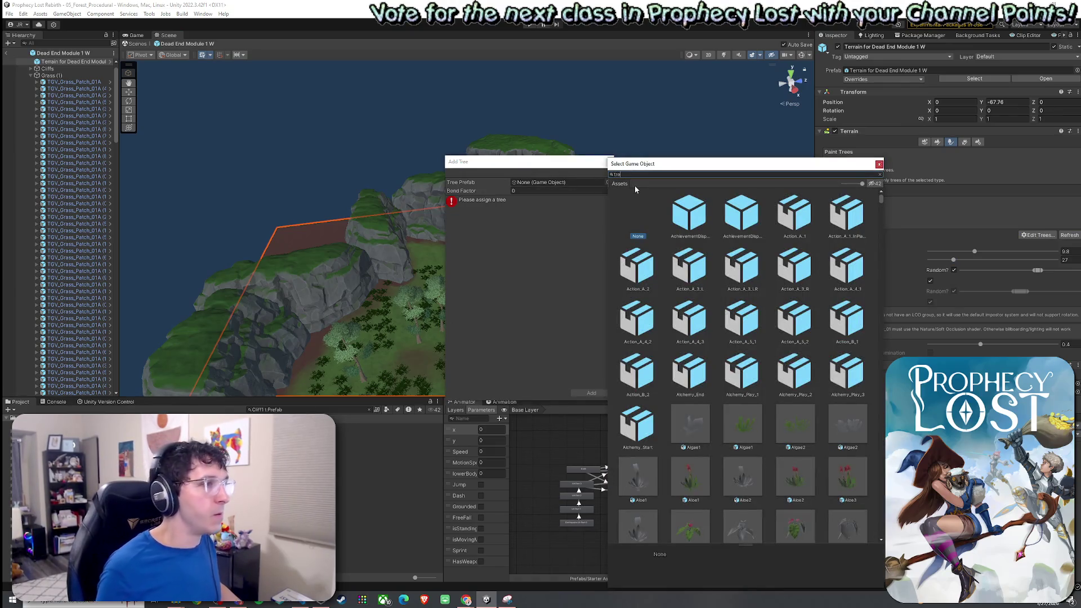
type("e")
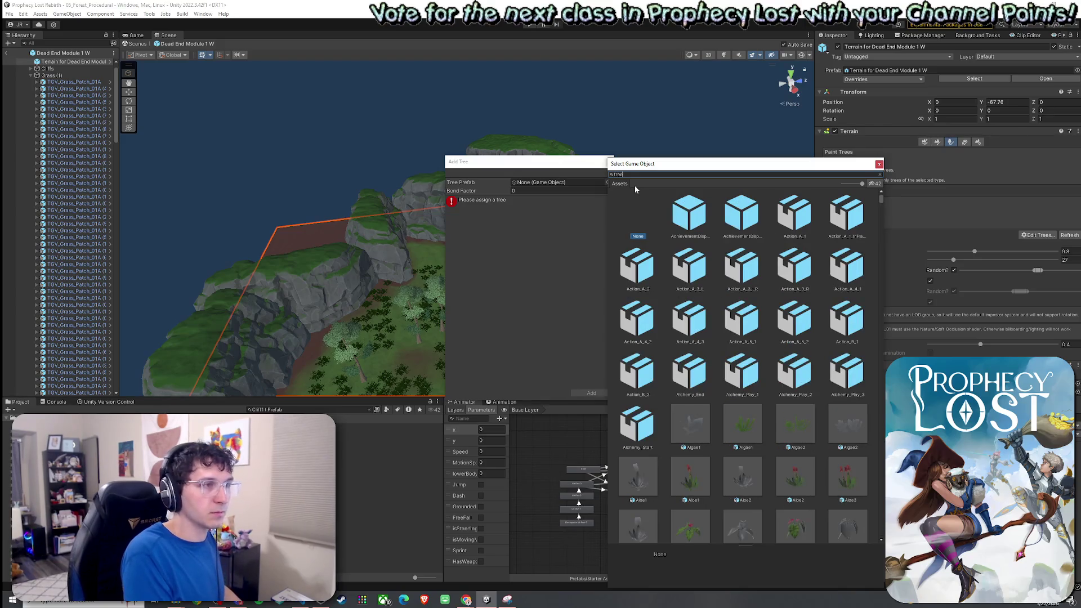
type("_pine")
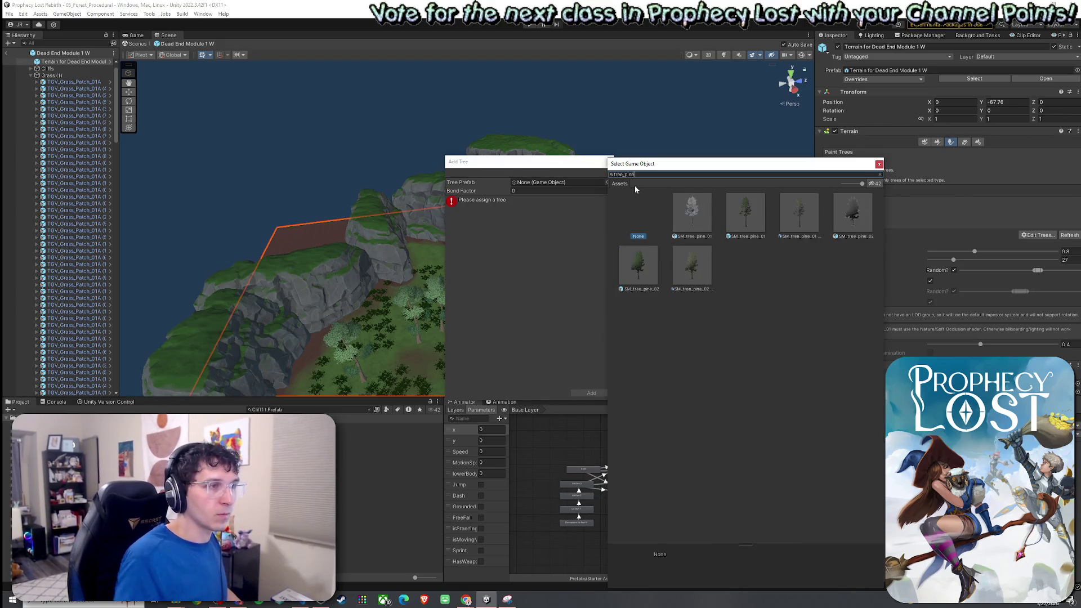
left_click(692, 214)
left_click(745, 214)
left_click(811, 219)
left_click(761, 219)
left_click(799, 220)
left_click(748, 219)
Add SM_tree_pine_02, undo that addition, and remove the pine tree type
left_click(795, 223)
left_click(692, 265)
left_click(642, 266)
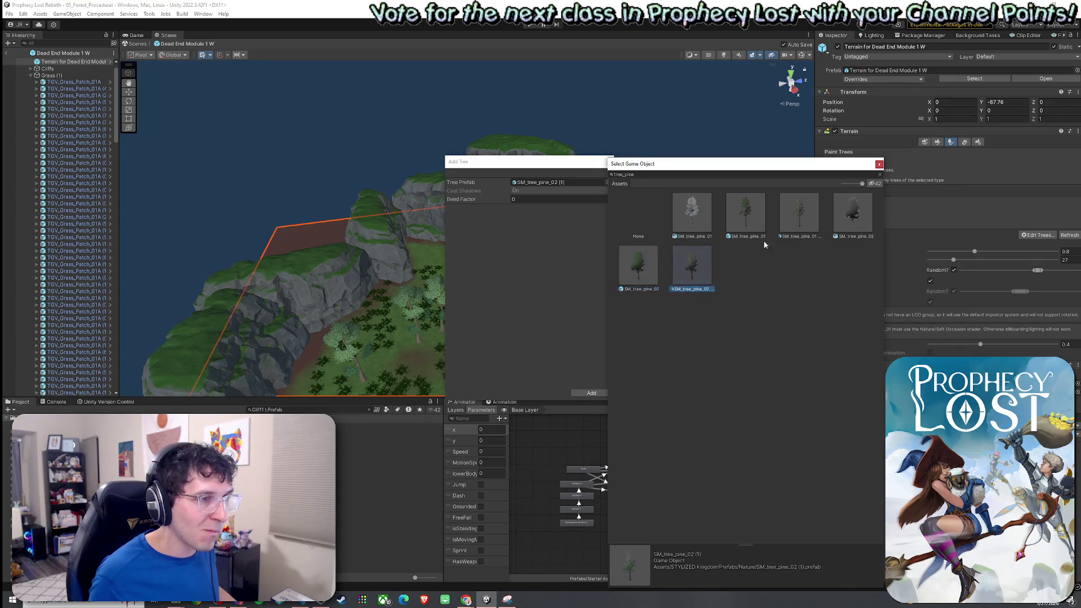
left_click(741, 228)
left_click(698, 271)
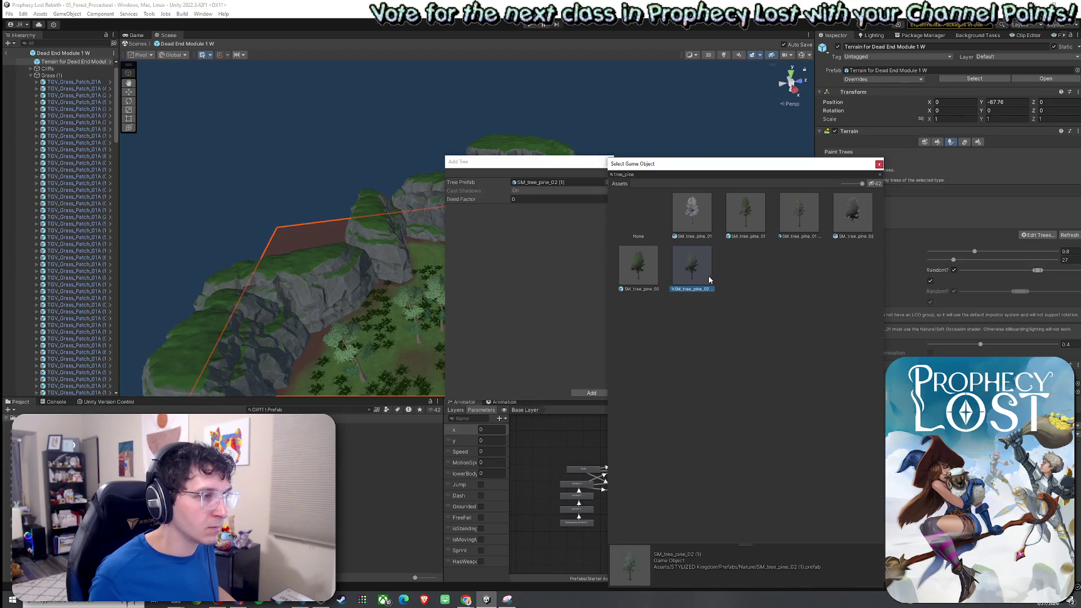
left_click(591, 393)
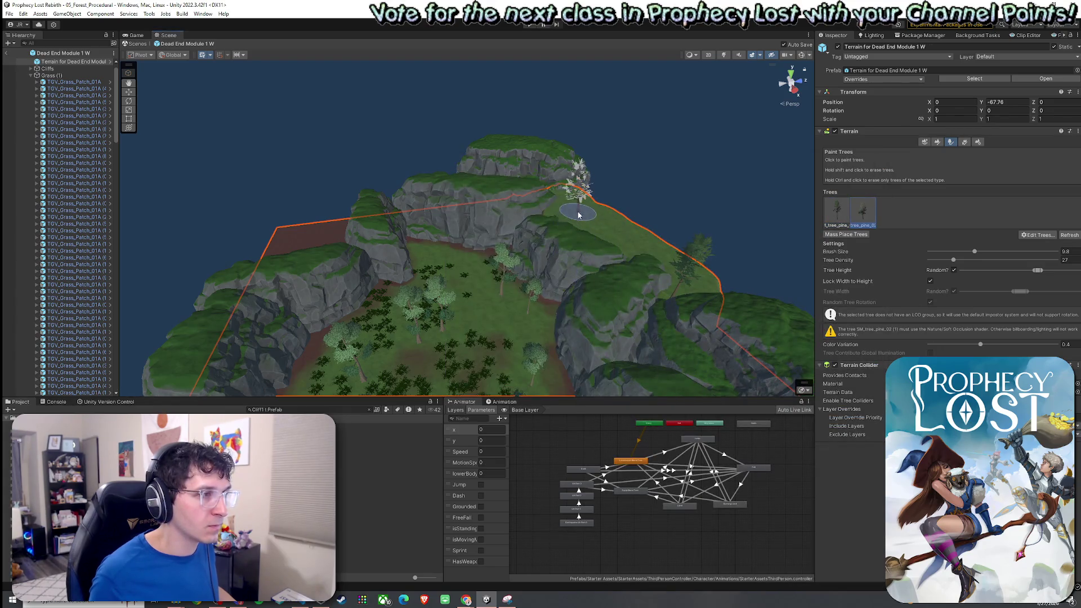
key("ctrl+z")
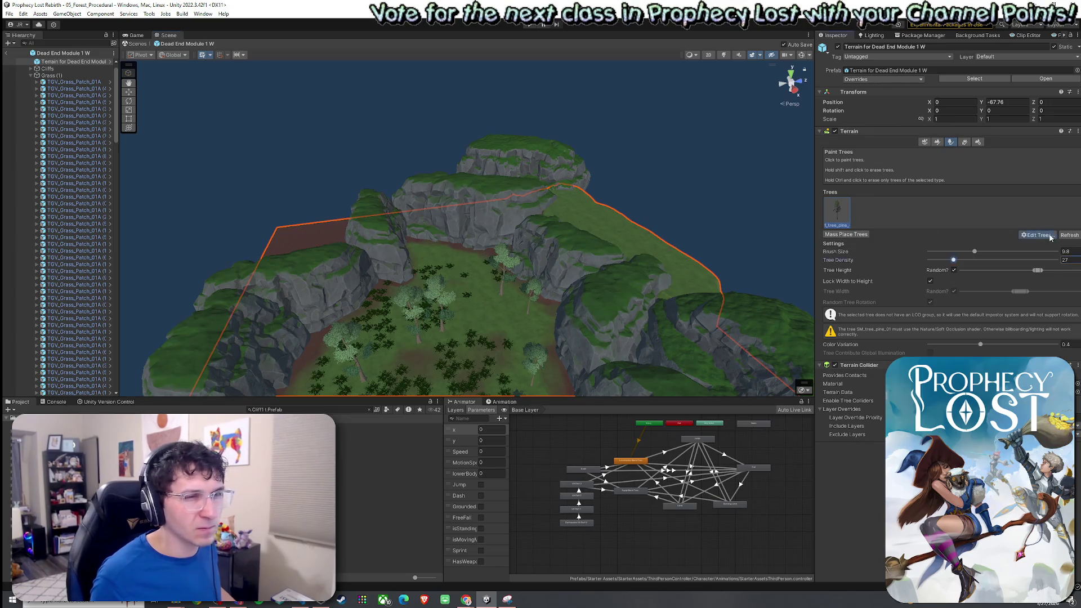
left_click(1042, 256)
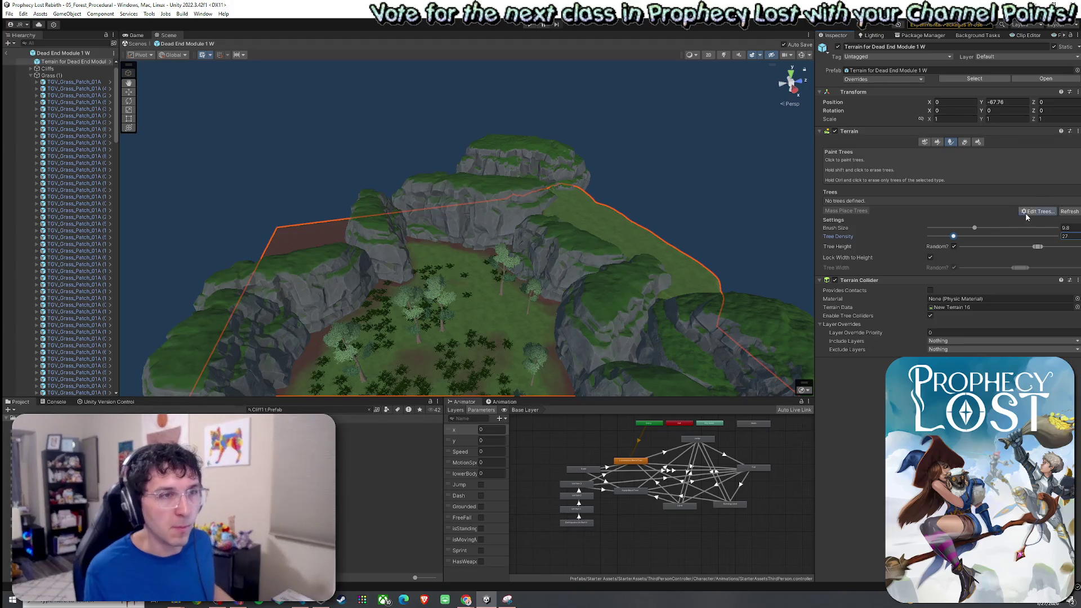
Cancel the pending tree addition and inspect a tall tree in the clearing to identify its prefab
left_click(1030, 213)
left_click(1027, 218)
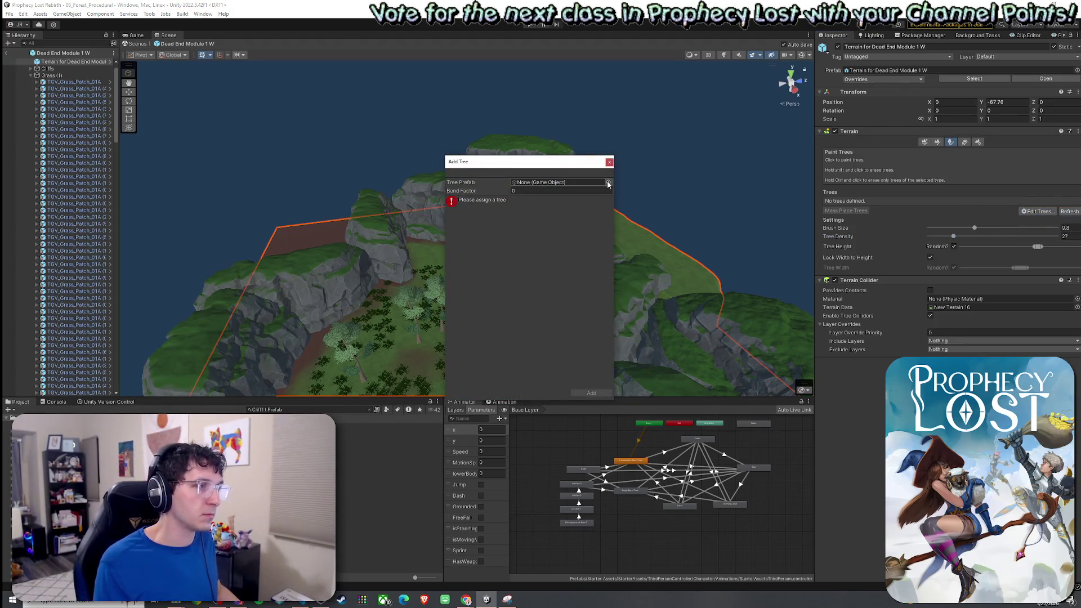
left_click(608, 184)
left_click(369, 480)
left_click_drag(546, 265, 556, 263)
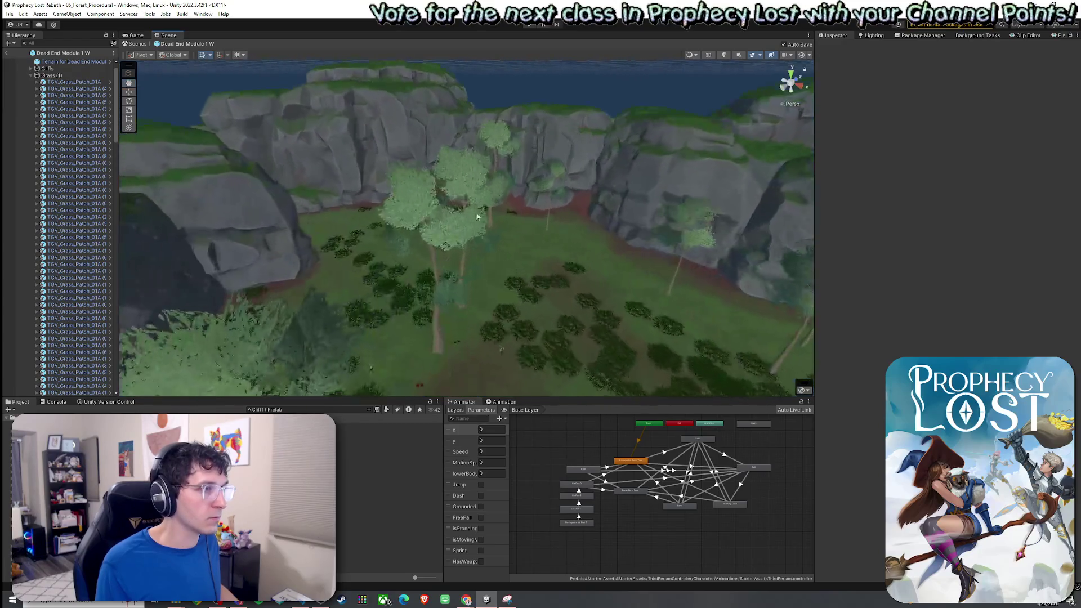
left_click(486, 211)
left_click_drag(485, 212, 485, 212)
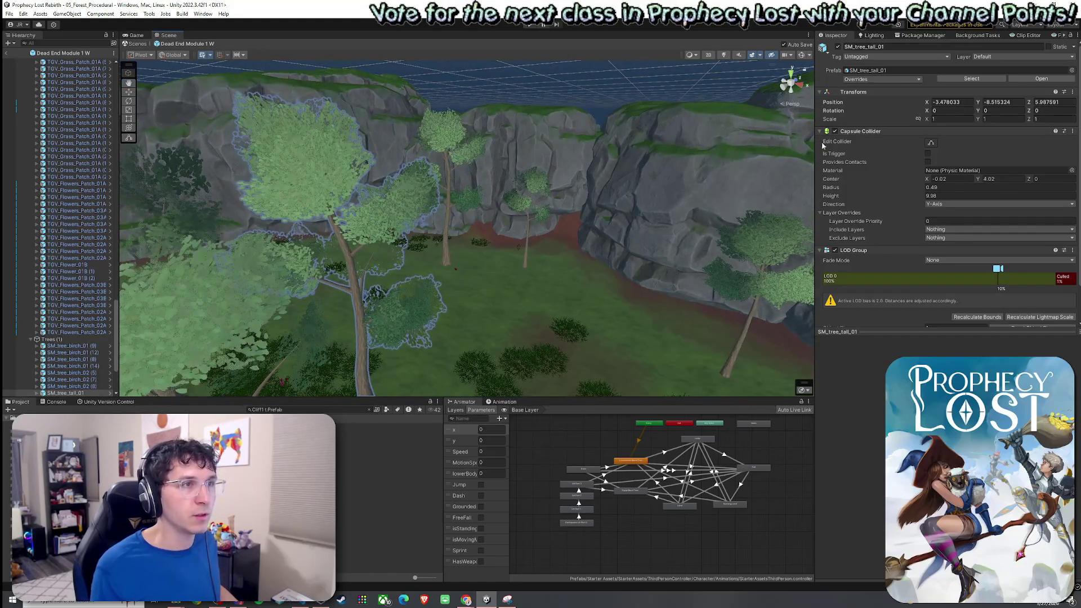
Back in the terrain's Paint Trees tool, add SM_tree_tall_01 found by searching 'e_tal'
left_click(565, 292)
left_click(938, 142)
left_click(951, 141)
left_click(1037, 213)
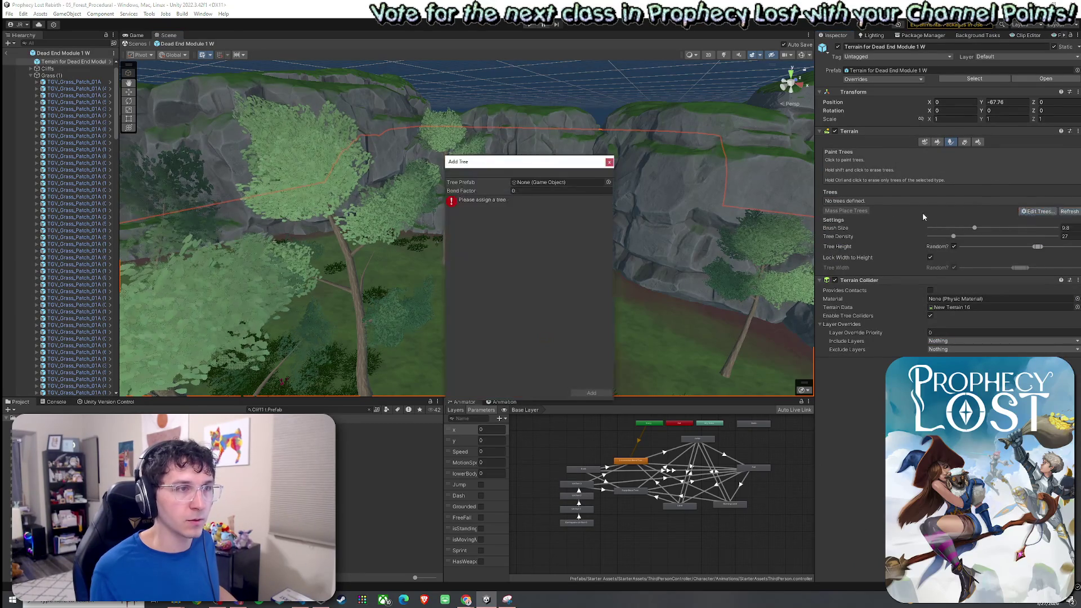
left_click(608, 181)
type("e")
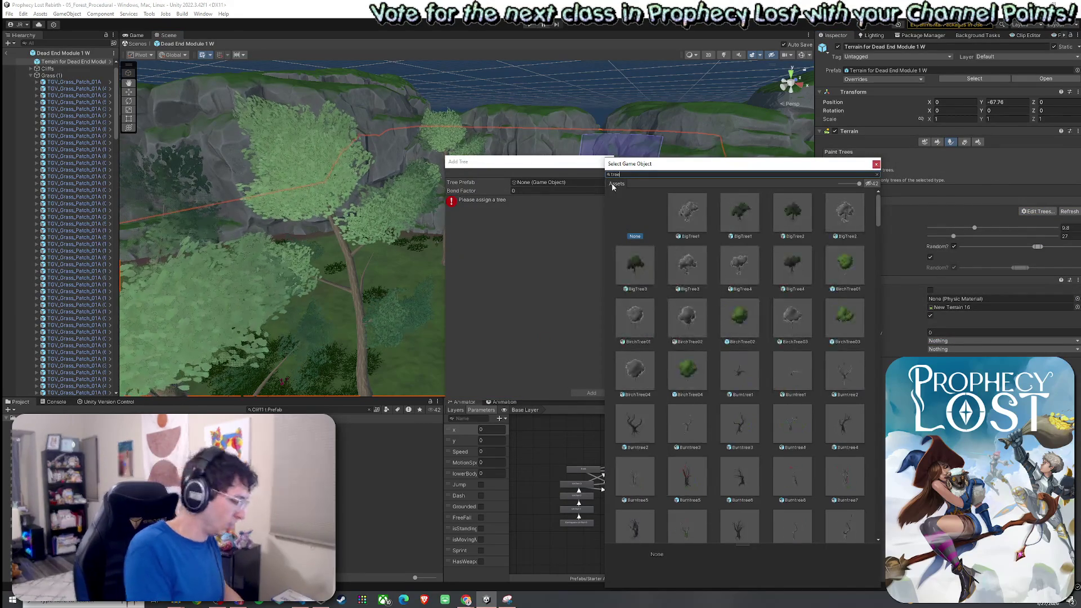
type("_tall_01")
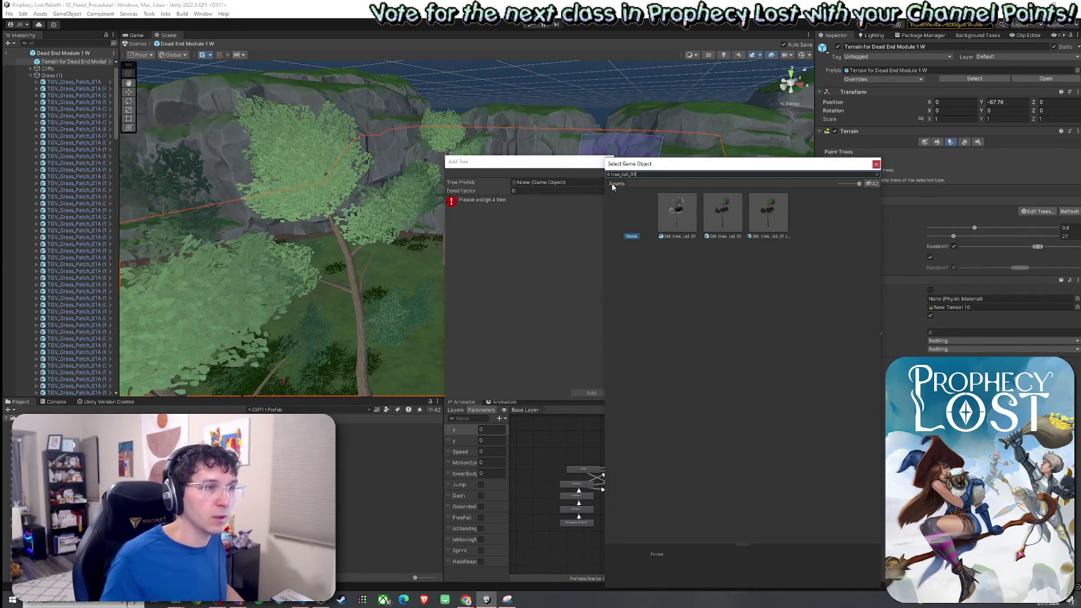
left_click(783, 231)
left_click(726, 225)
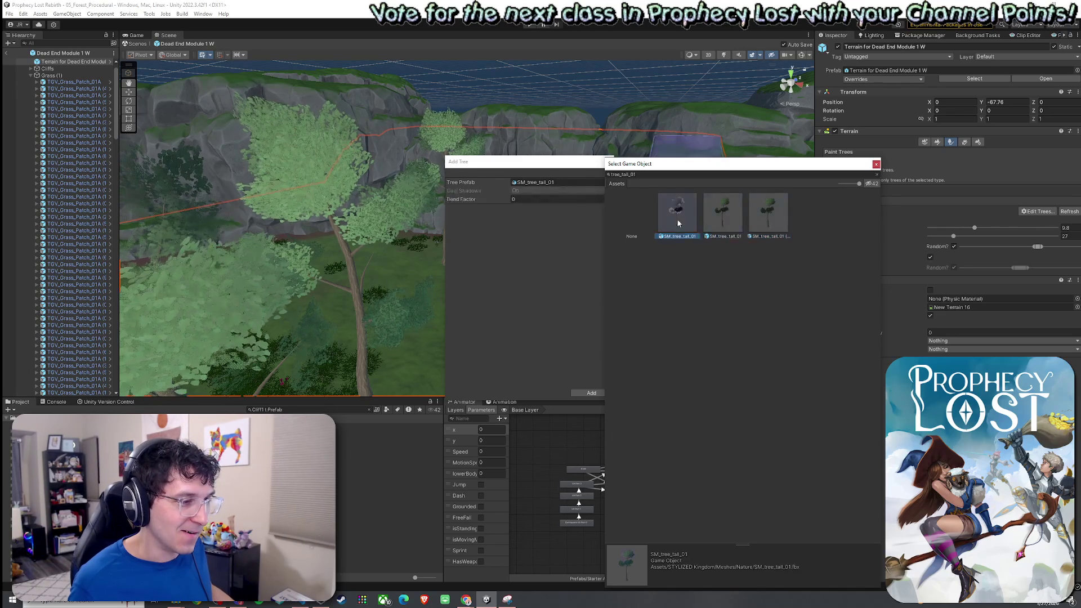
double_click(722, 226)
left_click(591, 393)
Orbit and fly around to review the tall trees along the cliff tops, then deselect the terrain
mouse_move(575, 378)
left_mouse_down()
mouse_move(550, 321)
mouse_move(545, 179)
mouse_move(485, 181)
mouse_move(430, 243)
mouse_move(472, 173)
left_mouse_up()
scroll(567, 221, "down", 10)
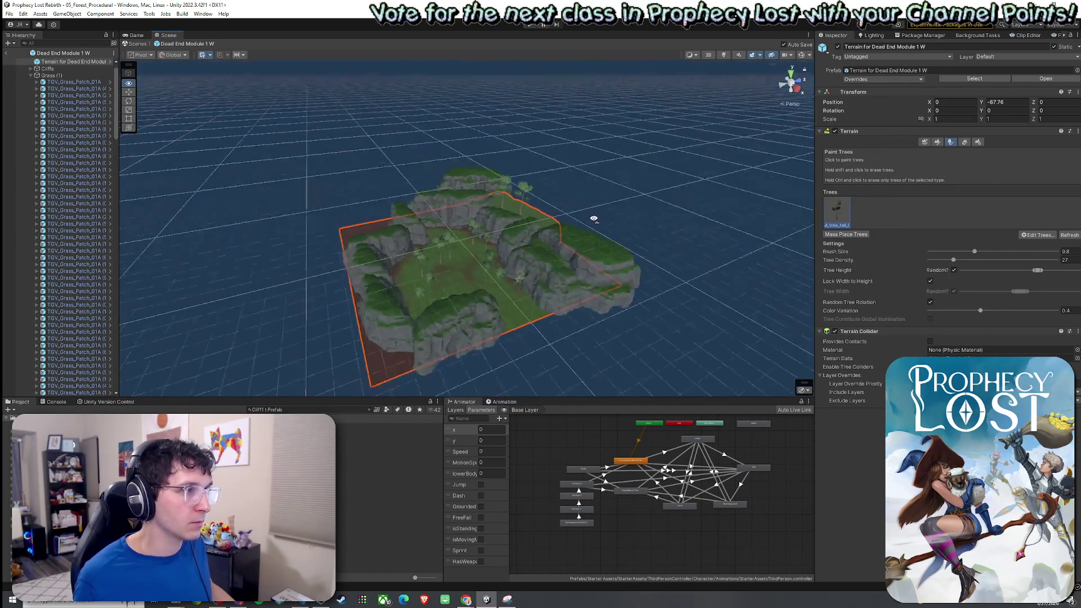
scroll(594, 219, "down", 8)
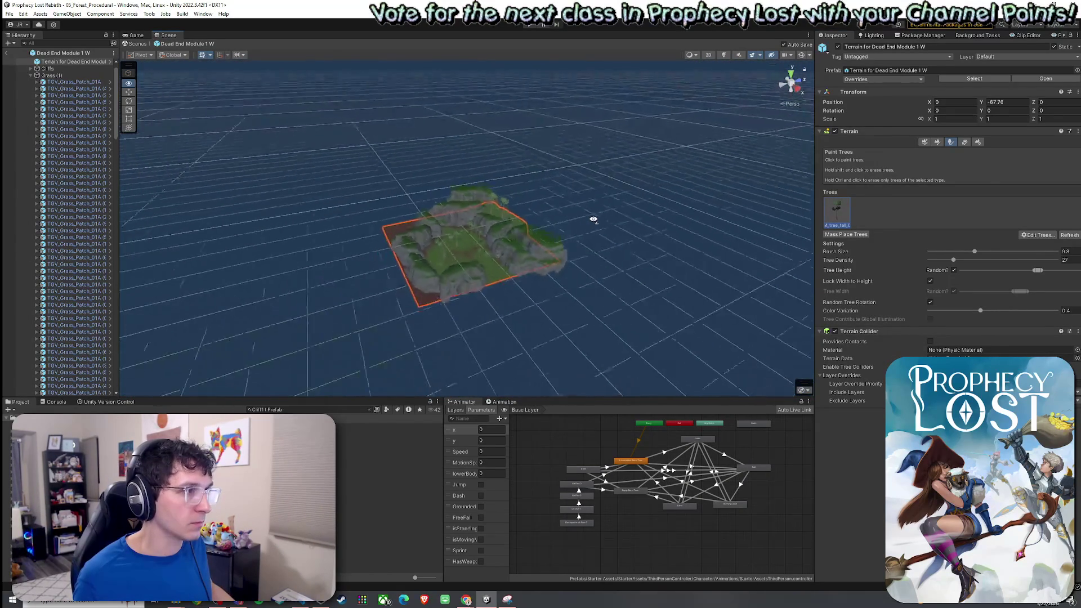
scroll(594, 222, "up", 8)
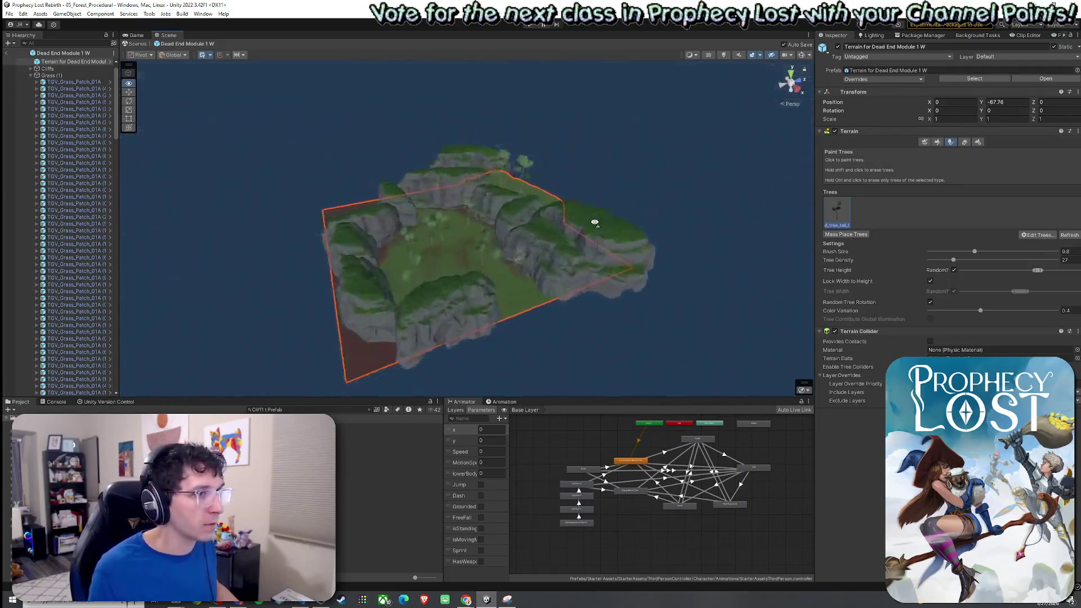
mouse_move(594, 223)
left_mouse_down()
mouse_move(620, 183)
mouse_move(683, 159)
mouse_move(653, 165)
left_mouse_up()
scroll(571, 239, "down", 5)
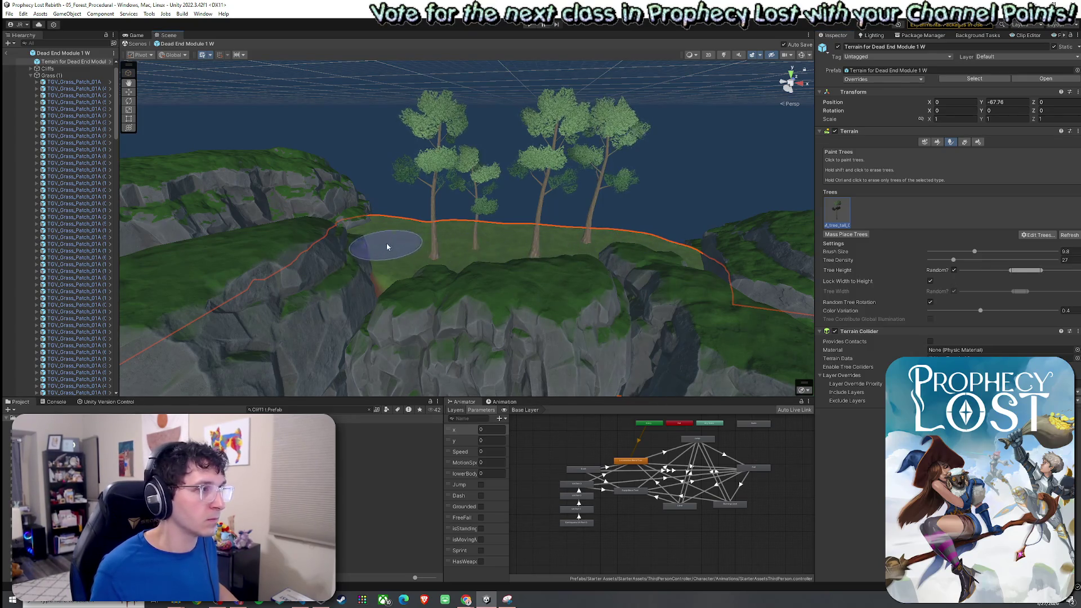
mouse_move(329, 219)
left_mouse_down()
mouse_move(325, 249)
mouse_move(431, 202)
mouse_move(405, 213)
mouse_move(357, 193)
mouse_move(231, 210)
mouse_move(465, 277)
mouse_move(560, 248)
mouse_move(642, 282)
mouse_move(630, 313)
mouse_move(567, 241)
mouse_move(633, 316)
mouse_move(658, 326)
mouse_move(594, 338)
mouse_move(523, 295)
mouse_move(537, 293)
mouse_move(530, 304)
left_mouse_up()
left_click(289, 351)
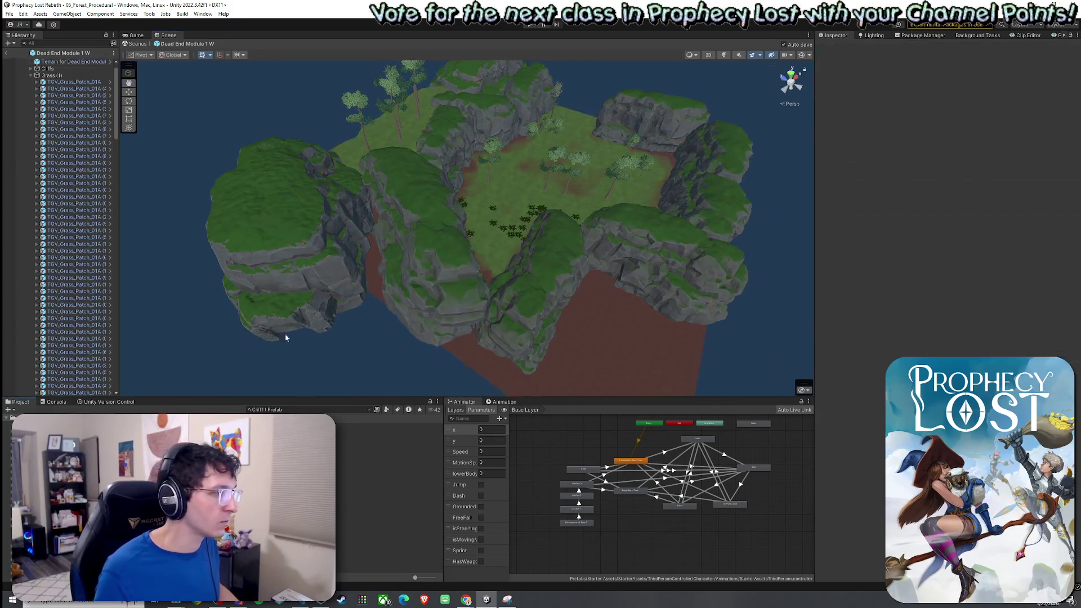
Use Set Height on the terrain to flatten the dirt corner and steep step into a level plateau
left_click(282, 231)
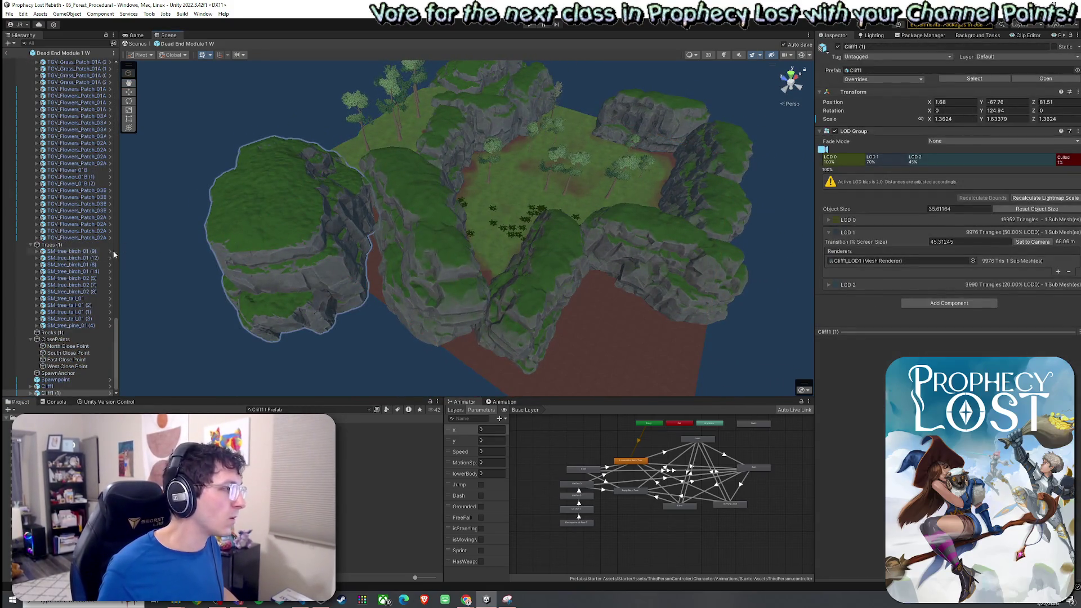
left_click(606, 348)
left_click(934, 142)
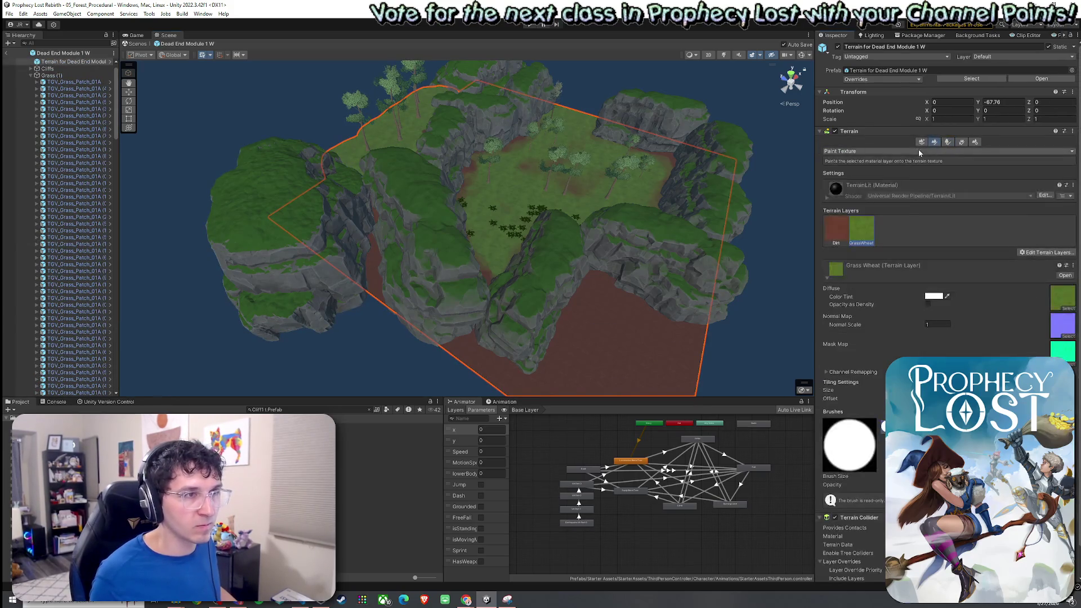
left_click(889, 151)
left_click(891, 182)
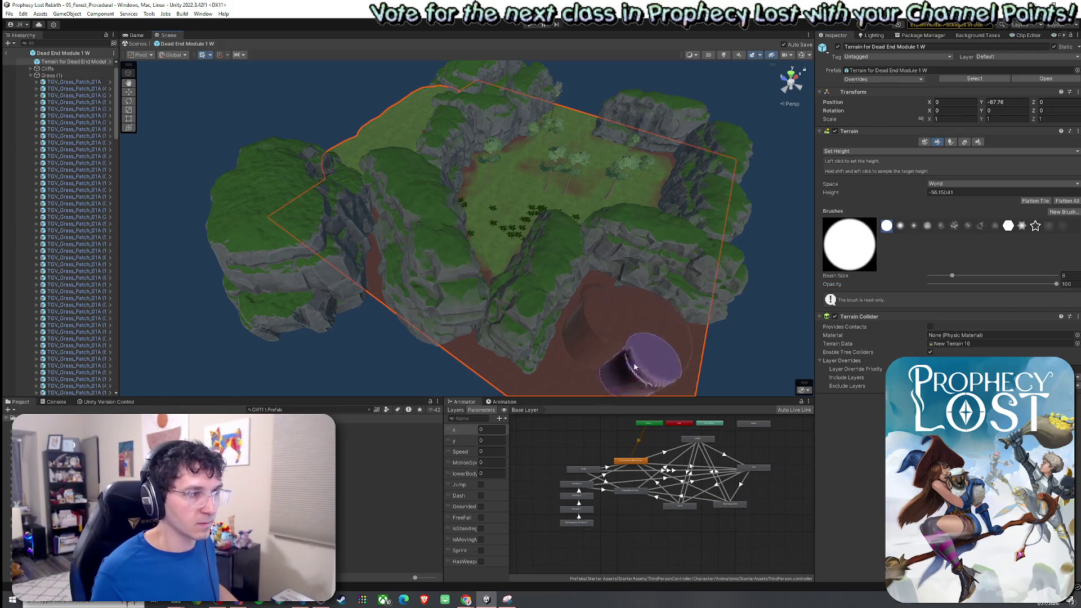
scroll(669, 338, "up", 5)
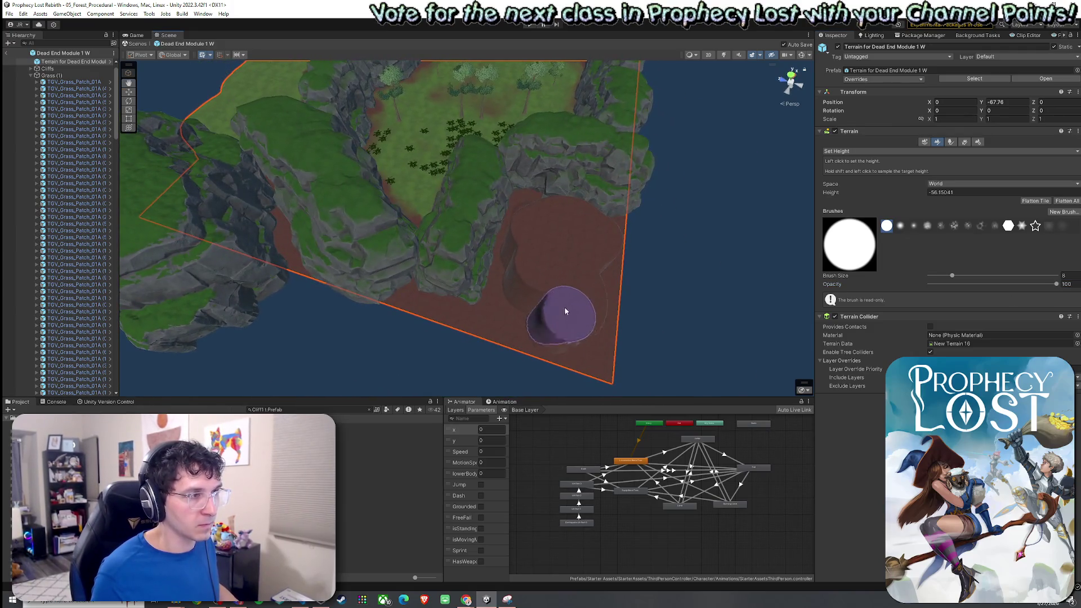
left_click_drag(565, 312, 585, 286)
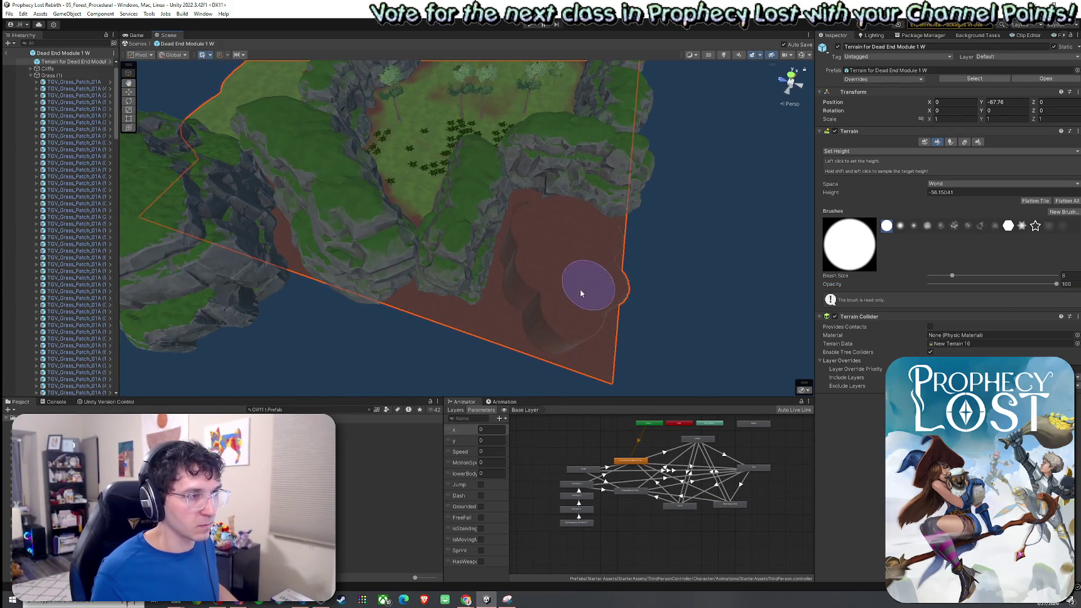
mouse_move(529, 199)
left_mouse_down()
mouse_move(549, 234)
mouse_move(509, 238)
mouse_move(431, 209)
left_mouse_up()
mouse_move(459, 255)
left_mouse_down()
mouse_move(420, 305)
mouse_move(309, 333)
mouse_move(290, 270)
left_mouse_up()
Smooth the plateau's top edge and lower slope into the surrounding cliffs with Smooth Height
left_click(881, 151)
left_click(867, 198)
mouse_move(473, 295)
left_mouse_down()
mouse_move(409, 337)
mouse_move(309, 362)
mouse_move(268, 259)
left_mouse_up()
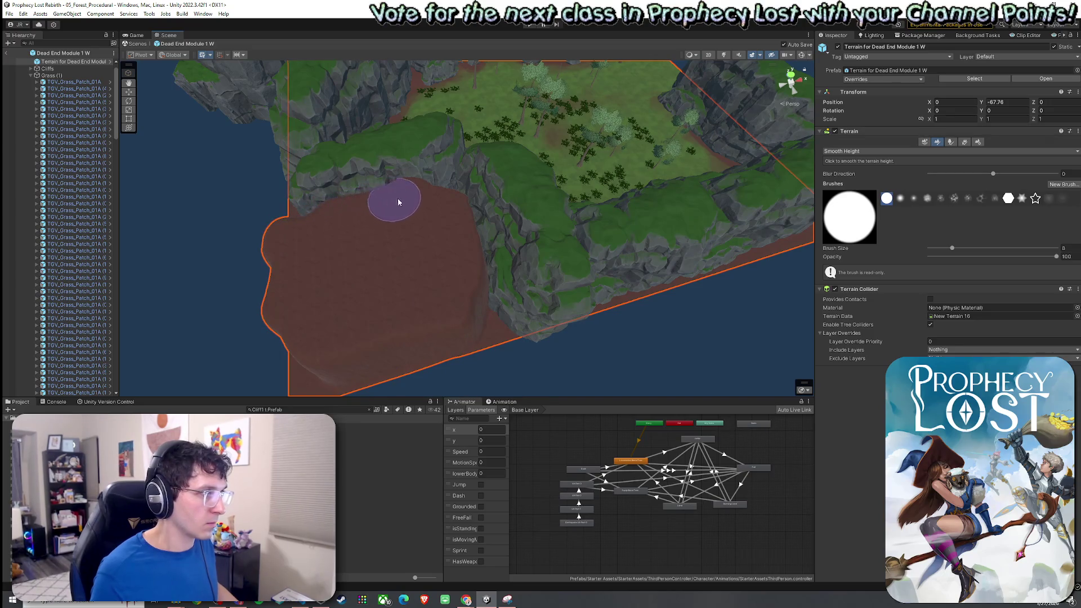
mouse_move(405, 191)
left_mouse_down()
mouse_move(449, 321)
mouse_move(260, 274)
left_mouse_up()
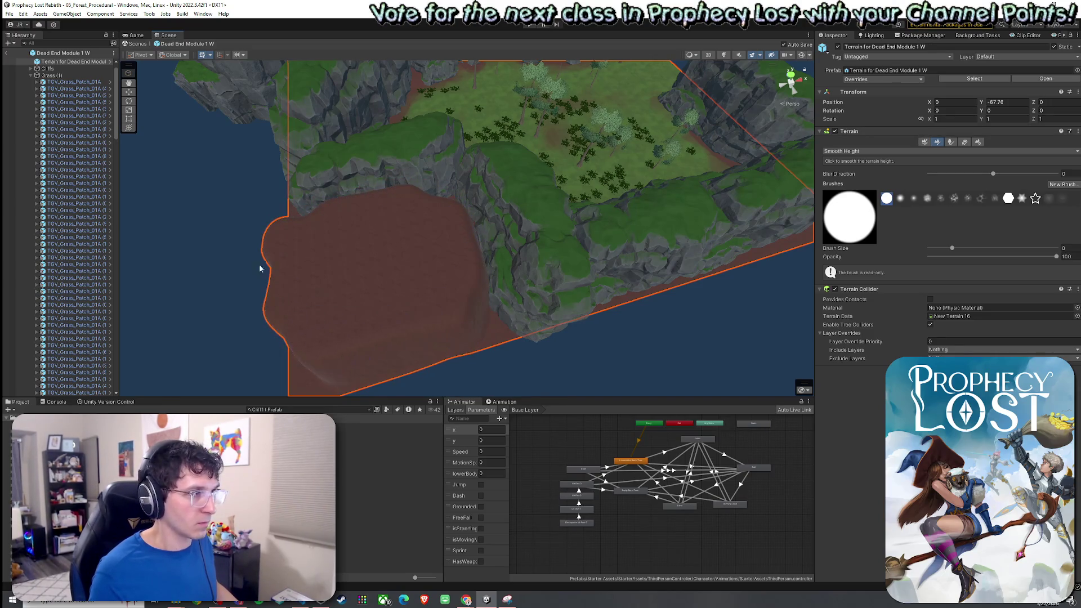
left_click(872, 151)
left_click(855, 174)
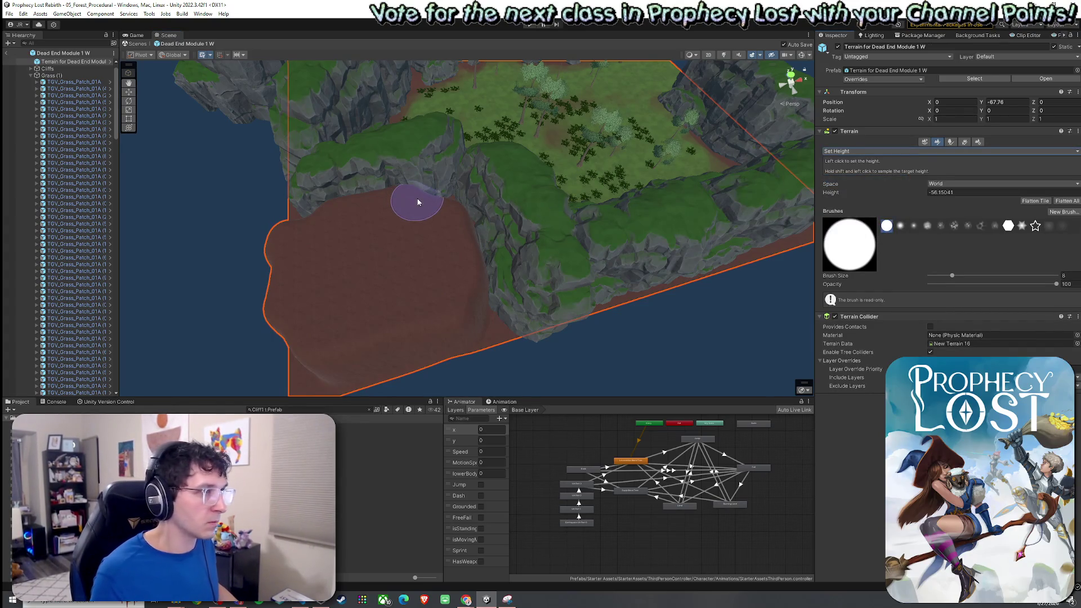
mouse_move(472, 239)
left_mouse_down()
mouse_move(500, 268)
mouse_move(289, 224)
mouse_move(194, 219)
mouse_move(205, 218)
mouse_move(241, 268)
mouse_move(310, 239)
left_mouse_up()
scroll(445, 213, "up", 3)
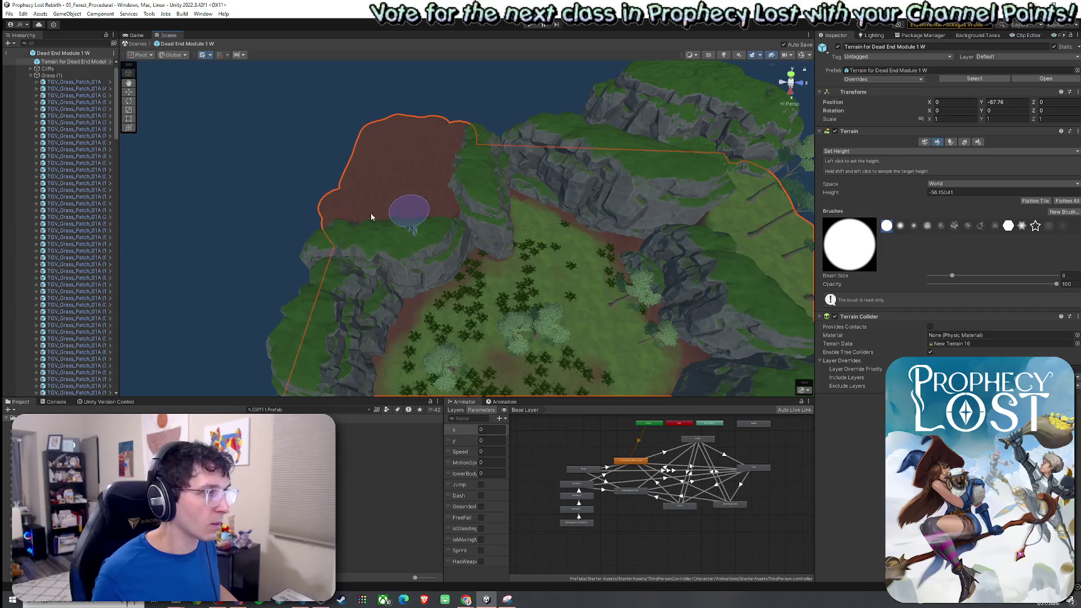
left_click(870, 152)
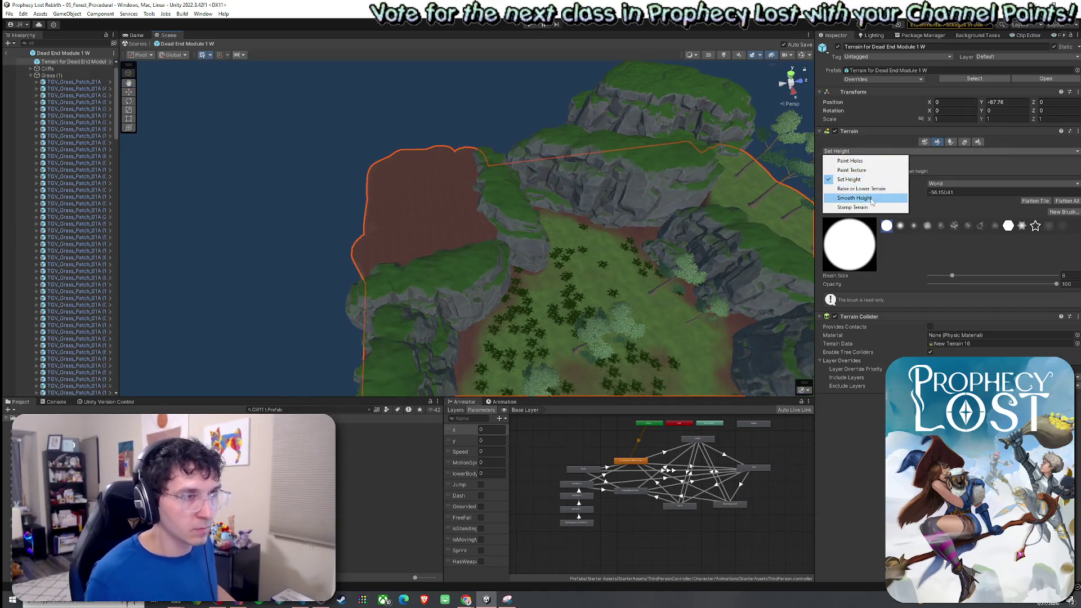
left_click(854, 198)
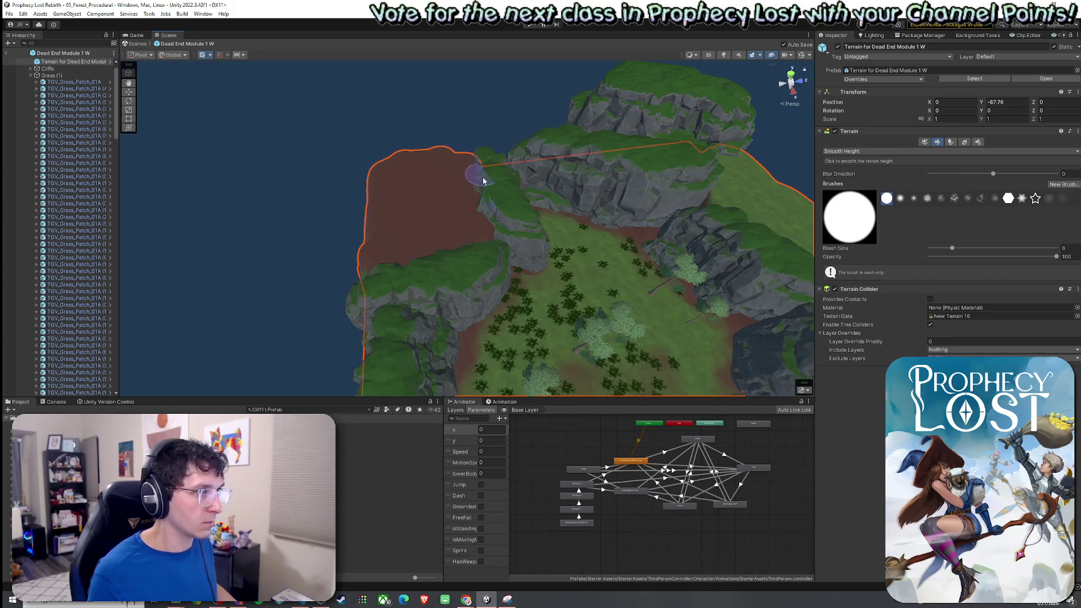
left_click(871, 150)
left_click(853, 170)
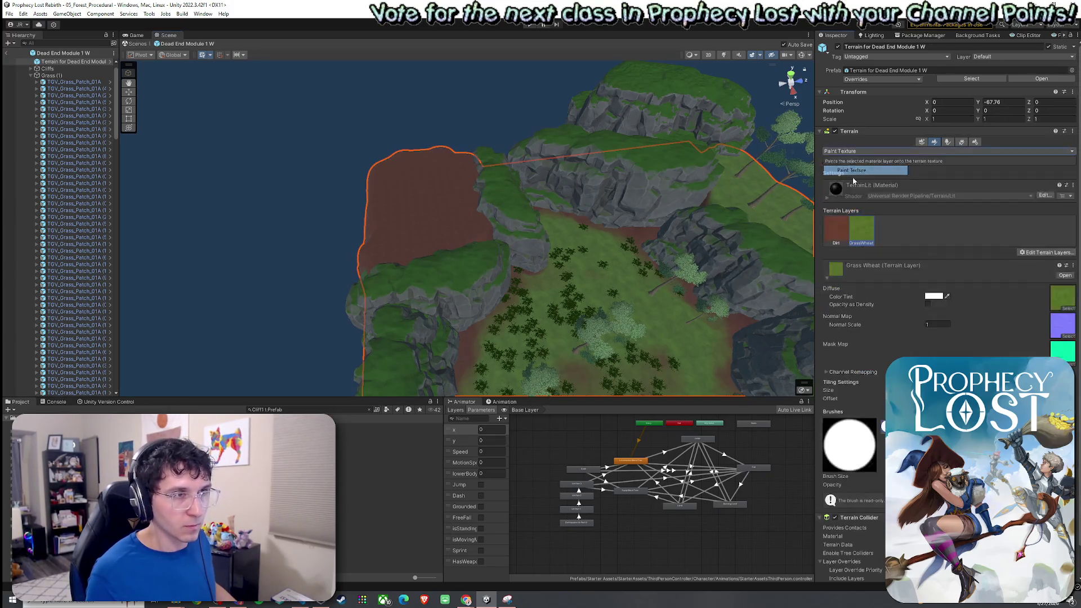
Brush Grass Wheat over the brown dirt plateau, undo one stroke, and inspect it from several angles
left_click_drag(450, 233, 434, 217)
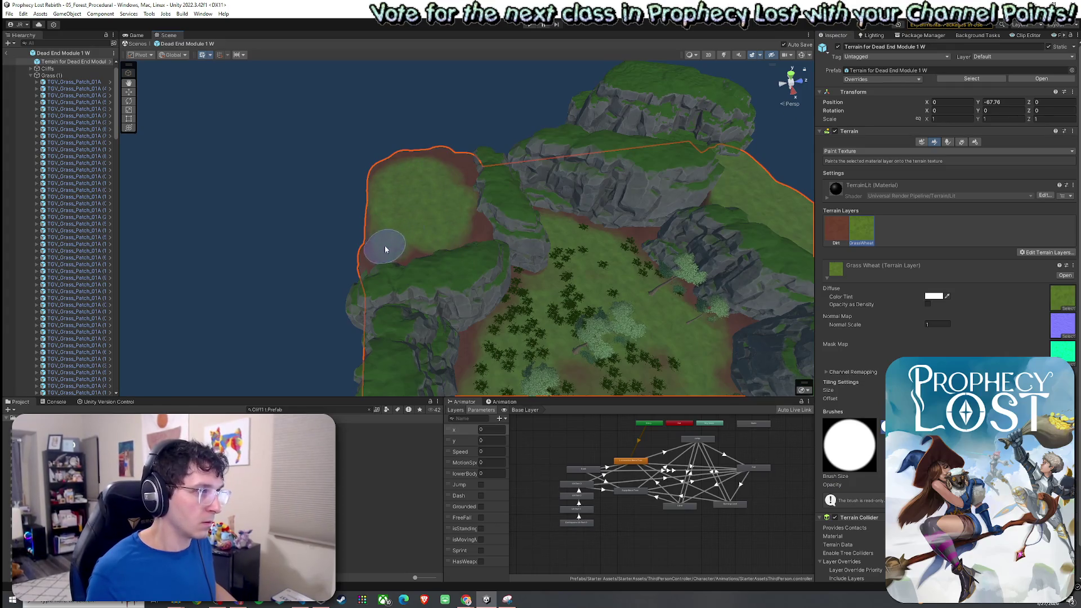
mouse_move(461, 234)
left_mouse_down()
mouse_move(434, 235)
mouse_move(622, 255)
mouse_move(484, 247)
left_mouse_up()
key("ctrl+z")
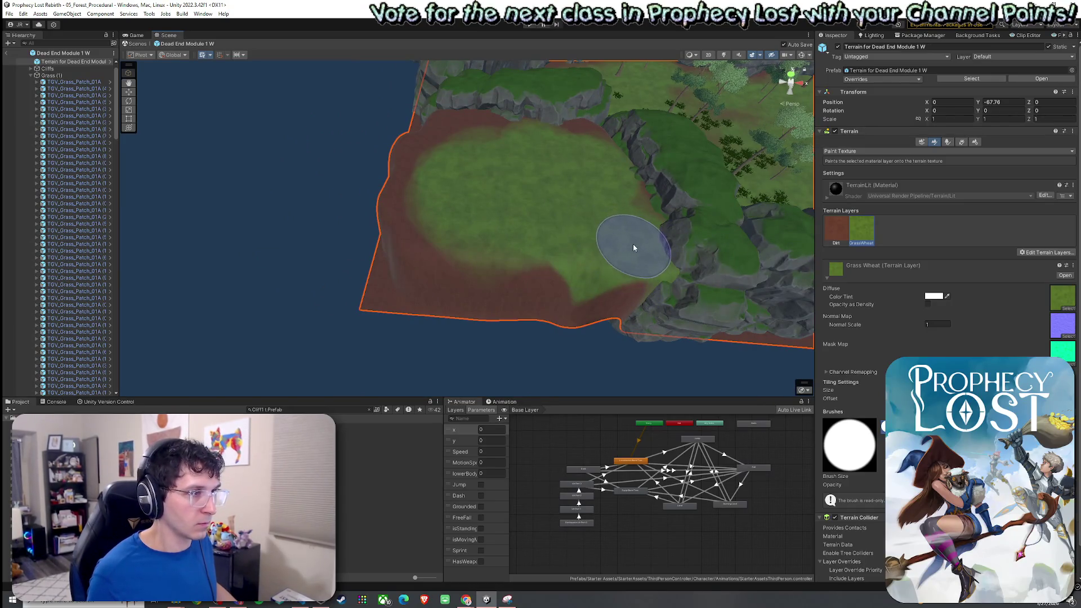
mouse_move(408, 204)
left_mouse_down()
mouse_move(461, 183)
mouse_move(611, 201)
mouse_move(581, 232)
left_mouse_up()
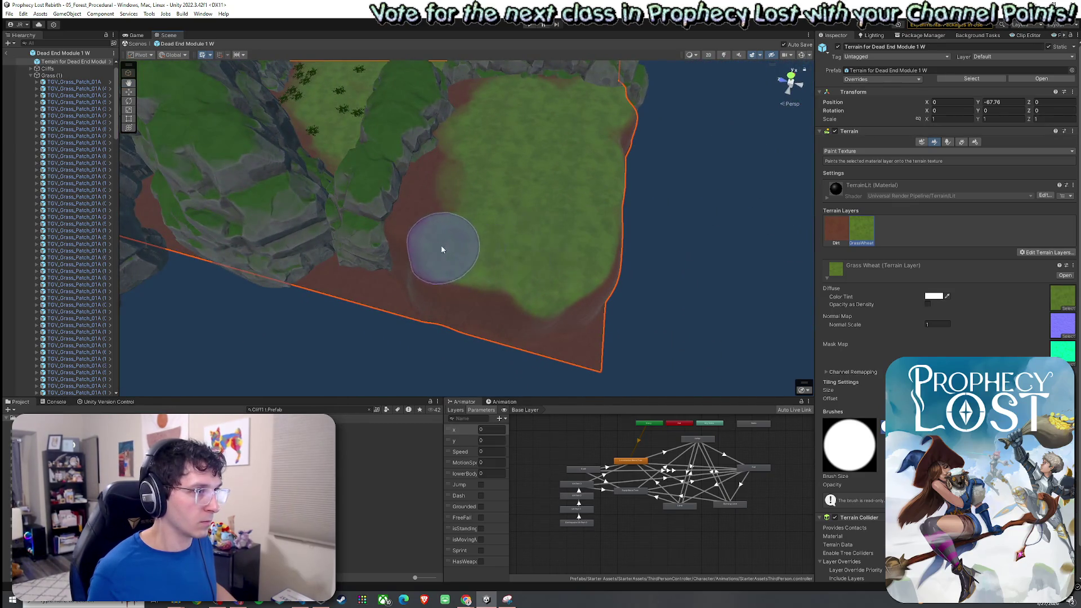
mouse_move(437, 214)
left_mouse_down()
mouse_move(509, 219)
mouse_move(456, 234)
left_mouse_up()
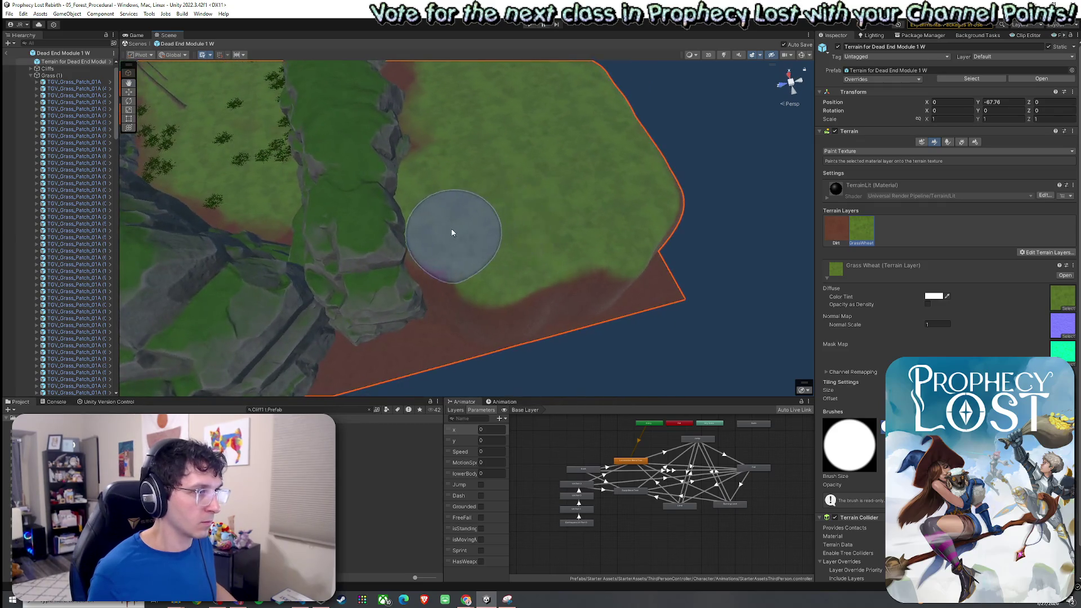
mouse_move(445, 131)
left_mouse_down()
mouse_move(586, 135)
mouse_move(473, 205)
left_mouse_up()
mouse_move(405, 224)
left_mouse_down()
mouse_move(479, 243)
mouse_move(603, 212)
mouse_move(593, 174)
mouse_move(749, 203)
left_mouse_up()
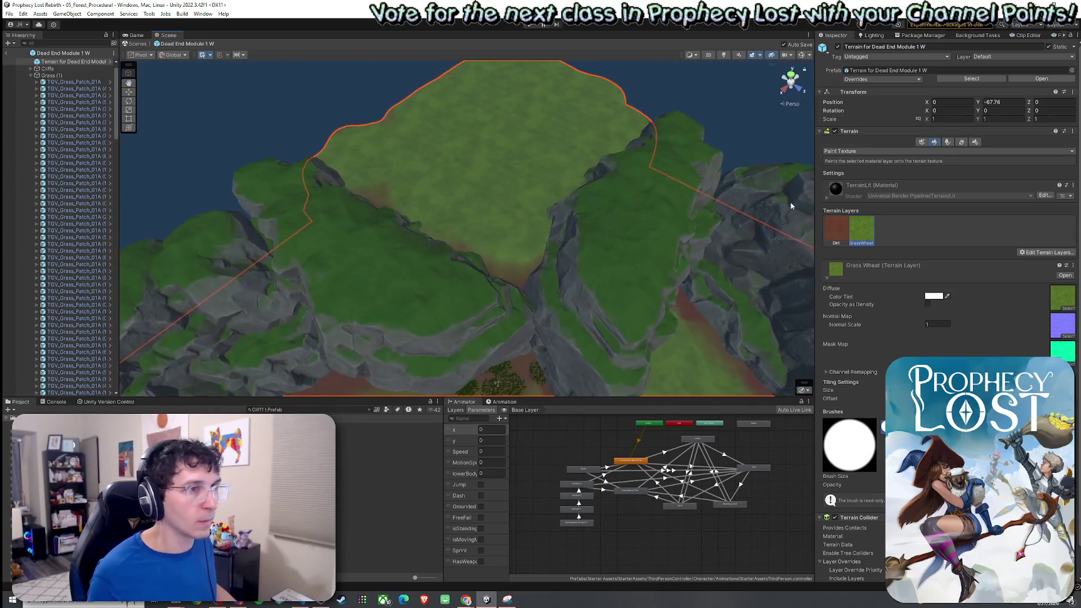
left_click(947, 142)
Plant tall trees on the grassy plateau behind the cliffs, then view the cliffs from low
left_click(447, 189)
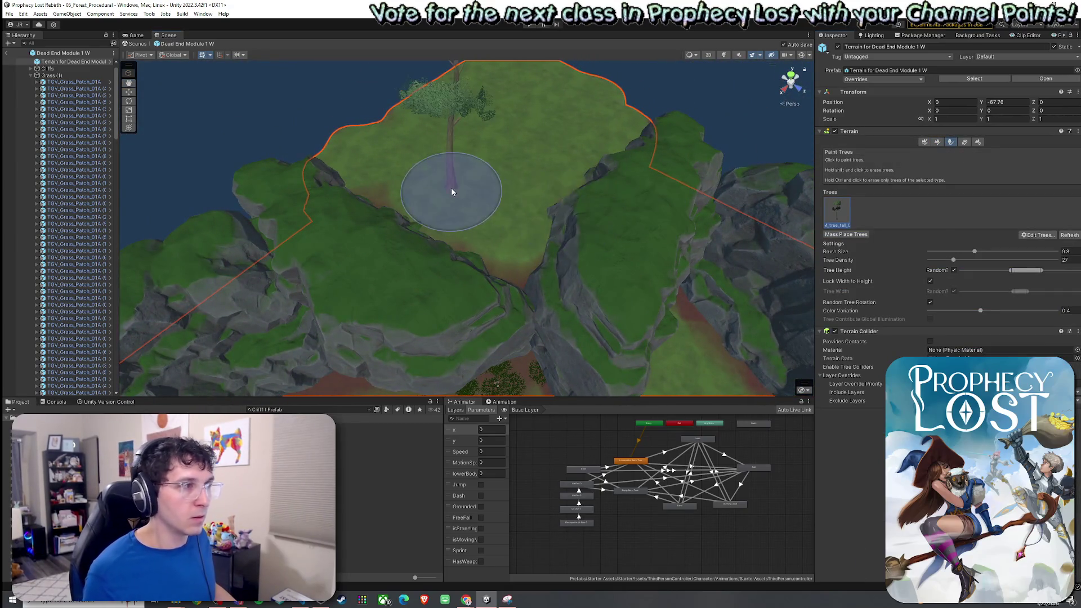
scroll(533, 187, "down", 5)
mouse_move(435, 225)
left_mouse_down()
mouse_move(543, 208)
mouse_move(551, 220)
mouse_move(503, 137)
mouse_move(588, 148)
mouse_move(512, 140)
mouse_move(507, 313)
mouse_move(536, 169)
mouse_move(527, 134)
mouse_move(495, 120)
mouse_move(1070, 231)
mouse_move(16, 238)
mouse_move(1005, 253)
mouse_move(920, 232)
mouse_move(866, 251)
mouse_move(683, 152)
mouse_move(687, 84)
mouse_move(799, 169)
mouse_move(932, 246)
mouse_move(813, 291)
left_mouse_up()
key("f")
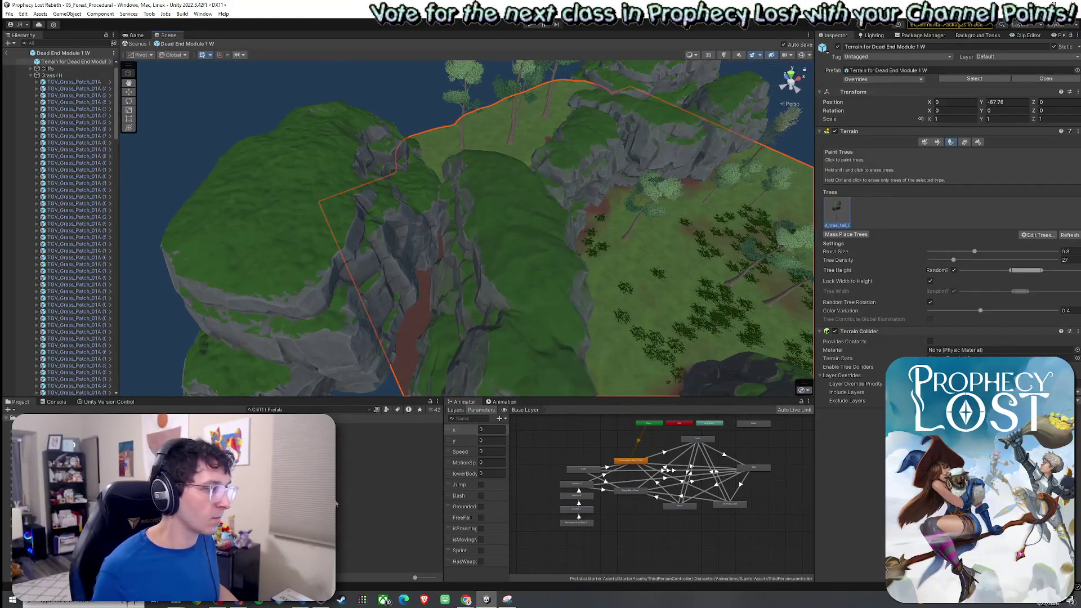
left_click(338, 503)
mouse_move(495, 285)
left_mouse_down()
mouse_move(507, 321)
mouse_move(350, 249)
mouse_move(326, 251)
mouse_move(369, 220)
mouse_move(434, 225)
mouse_move(398, 212)
left_mouse_up()
Enlarge the cliff piece beside the plateau
left_click(377, 230)
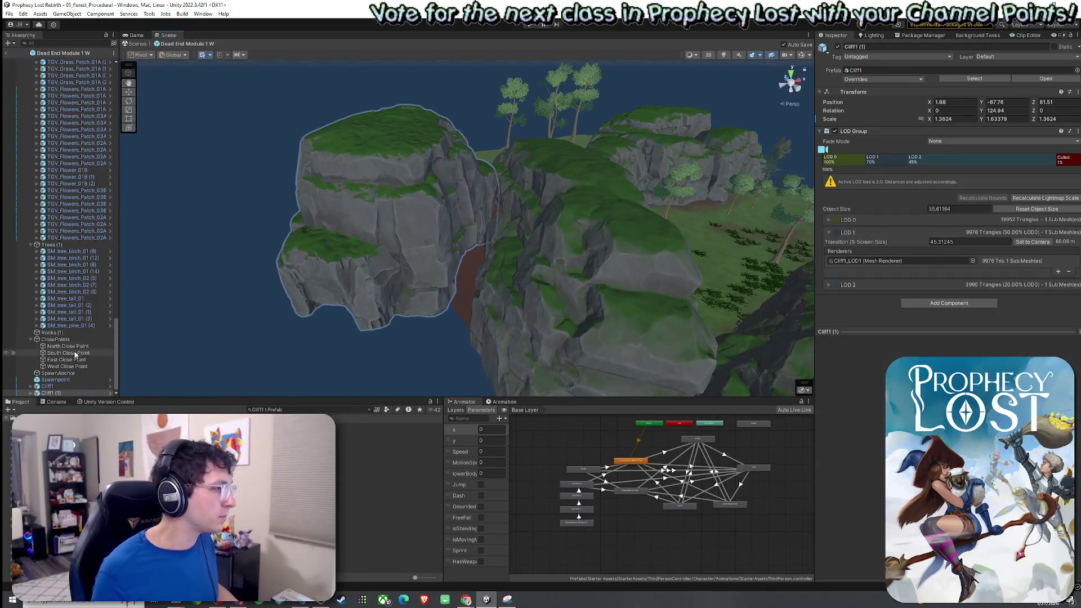
left_click_drag(414, 243, 480, 255)
mouse_move(649, 242)
left_mouse_down()
mouse_move(386, 174)
mouse_move(237, 154)
mouse_move(505, 220)
mouse_move(604, 266)
mouse_move(670, 272)
mouse_move(671, 296)
mouse_move(683, 295)
left_mouse_up()
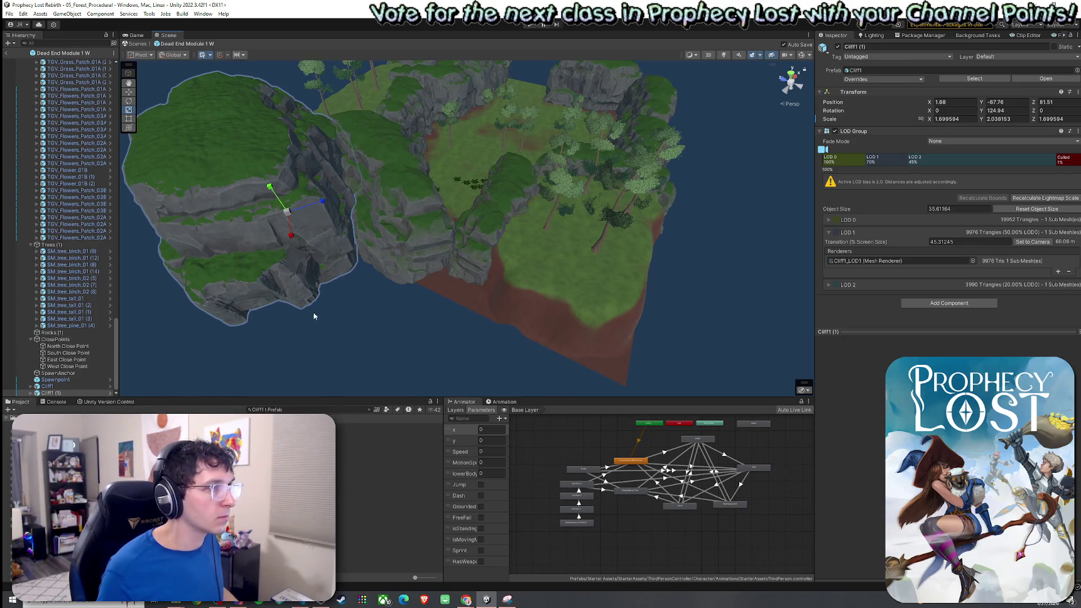
mouse_move(187, 353)
left_mouse_down()
mouse_move(343, 267)
mouse_move(585, 321)
mouse_move(550, 357)
mouse_move(467, 346)
left_mouse_up()
Move Cliff1 (2) to the terrain edge and rotate it about 230° to close the clearing's right side
key("w")
key("e")
mouse_move(573, 317)
left_mouse_down()
mouse_move(563, 315)
mouse_move(587, 321)
mouse_move(464, 311)
left_mouse_up()
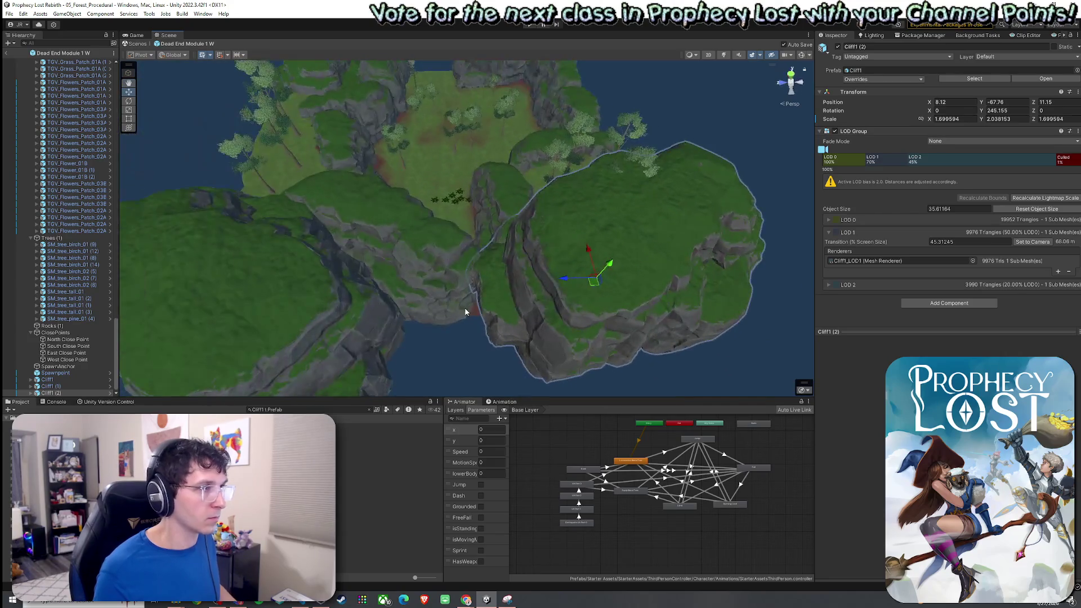
mouse_move(592, 290)
left_mouse_down()
mouse_move(591, 304)
mouse_move(613, 312)
mouse_move(627, 291)
mouse_move(642, 302)
left_mouse_up()
key("w")
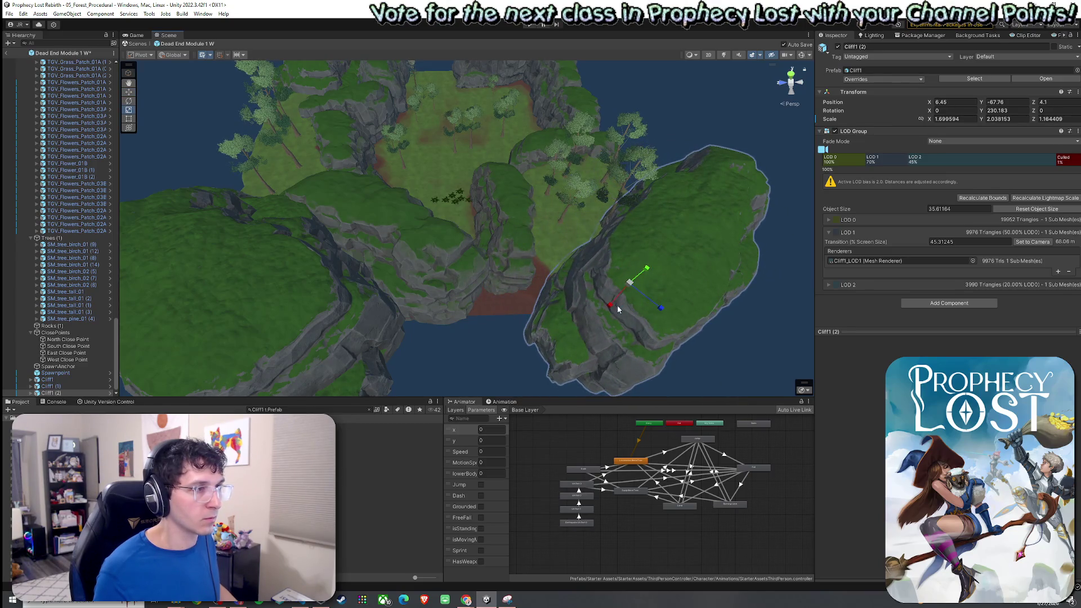
scroll(618, 306, "down", 1)
key("w")
left_click_drag(612, 275, 595, 268)
left_click(535, 227)
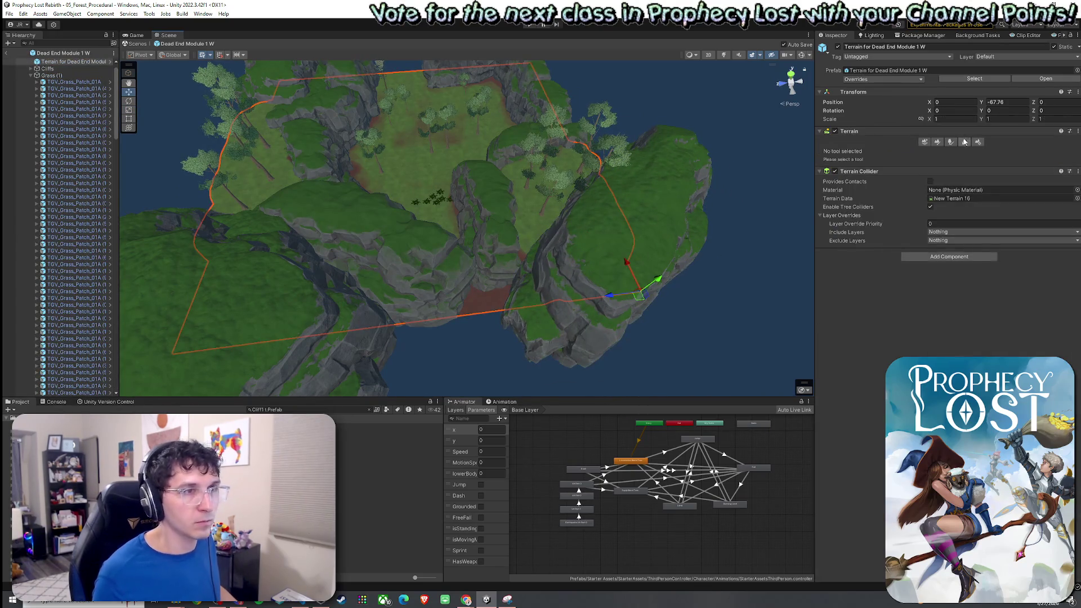
Paint additional tall trees on the terrain near the repositioned cliffs
left_click(947, 142)
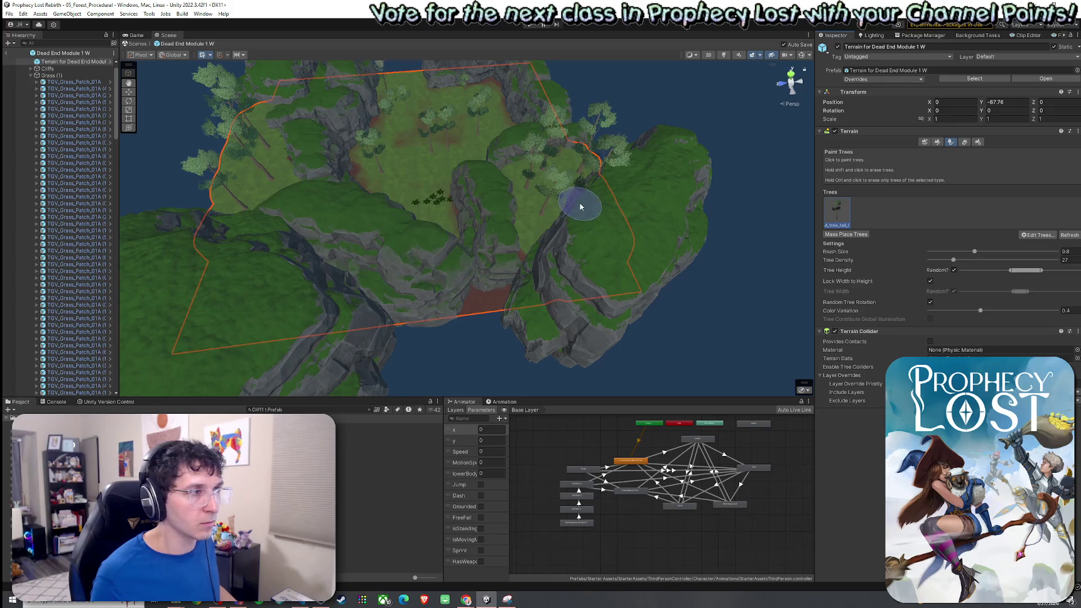
mouse_move(587, 212)
left_mouse_down("alt")
mouse_move(563, 240)
mouse_move(622, 164)
mouse_move(906, 110)
mouse_move(1016, 107)
mouse_move(977, 176)
mouse_move(1001, 160)
mouse_move(1052, 155)
mouse_move(73, 186)
mouse_move(160, 190)
left_mouse_up("alt")
left_click(23, 13)
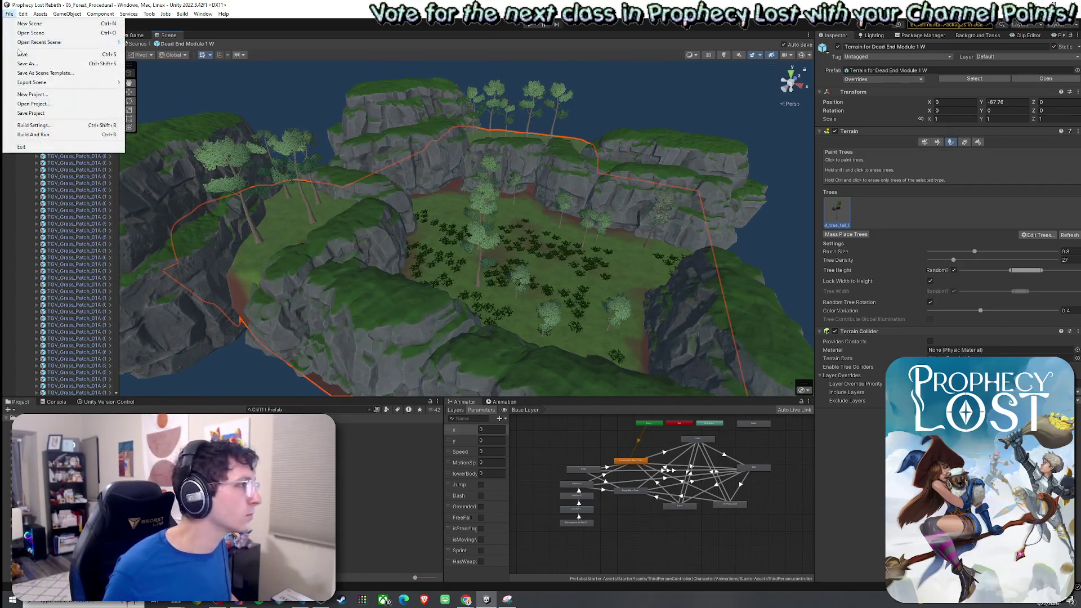
mouse_move(413, 167)
left_mouse_down("alt")
mouse_move(410, 150)
mouse_move(442, 231)
mouse_move(427, 225)
left_mouse_up("alt")
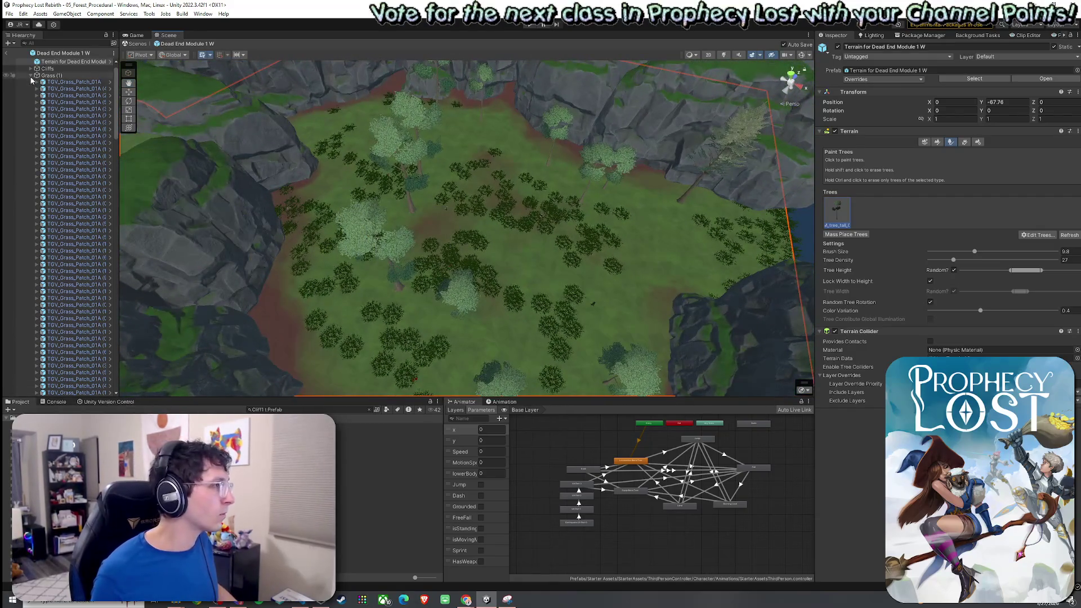
Collapse the Grass (1), Trees (1) and ClosePoints groups in the Hierarchy
left_click(31, 75)
left_click(31, 95)
left_click(31, 96)
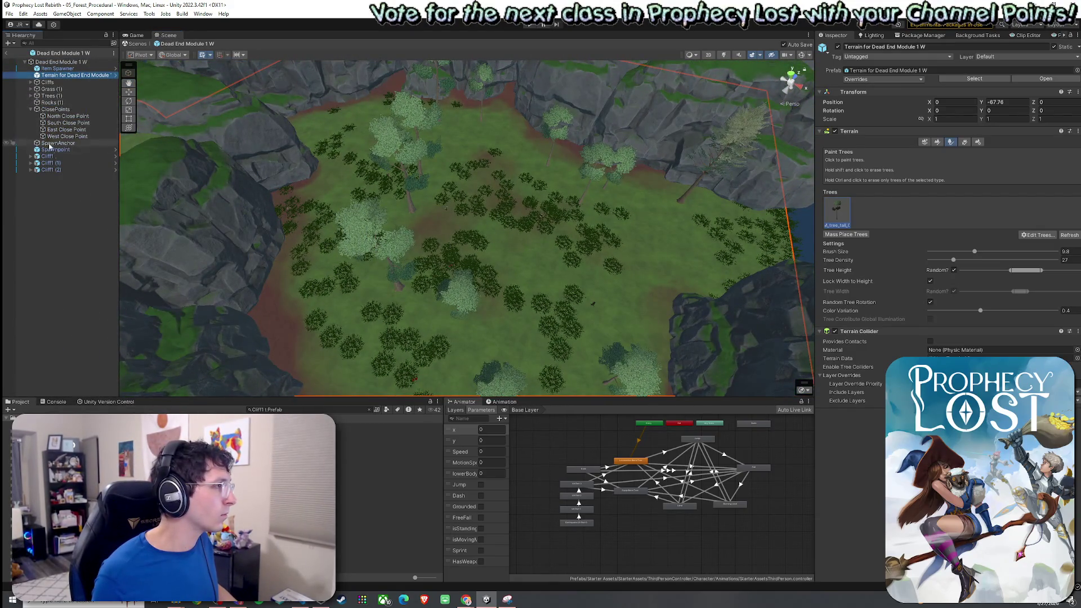
left_click(31, 109)
Parent Cliff1, Cliff1 (1) and Cliff1 (2) under Cliffs and collapse that group
left_click(48, 129)
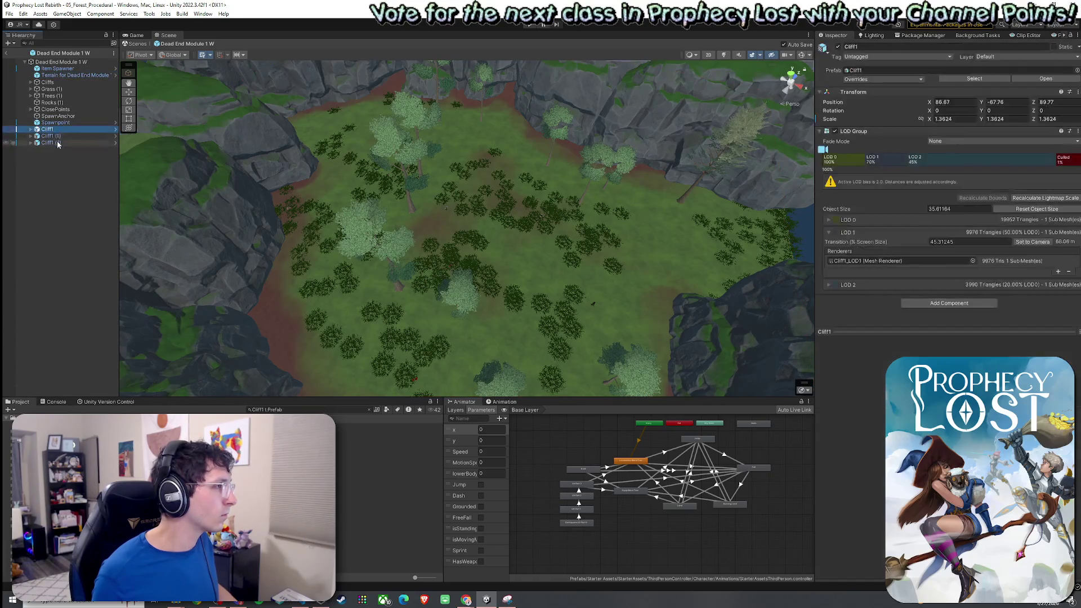
left_click(51, 143, "shift")
left_click_drag(51, 84, 49, 82)
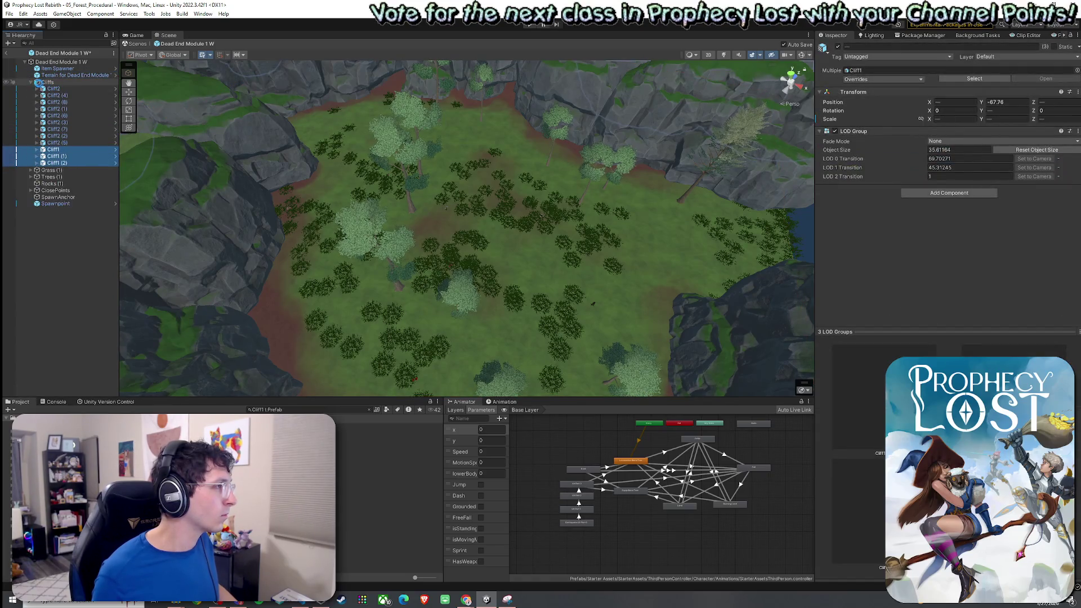
left_click(31, 82)
left_click(55, 130)
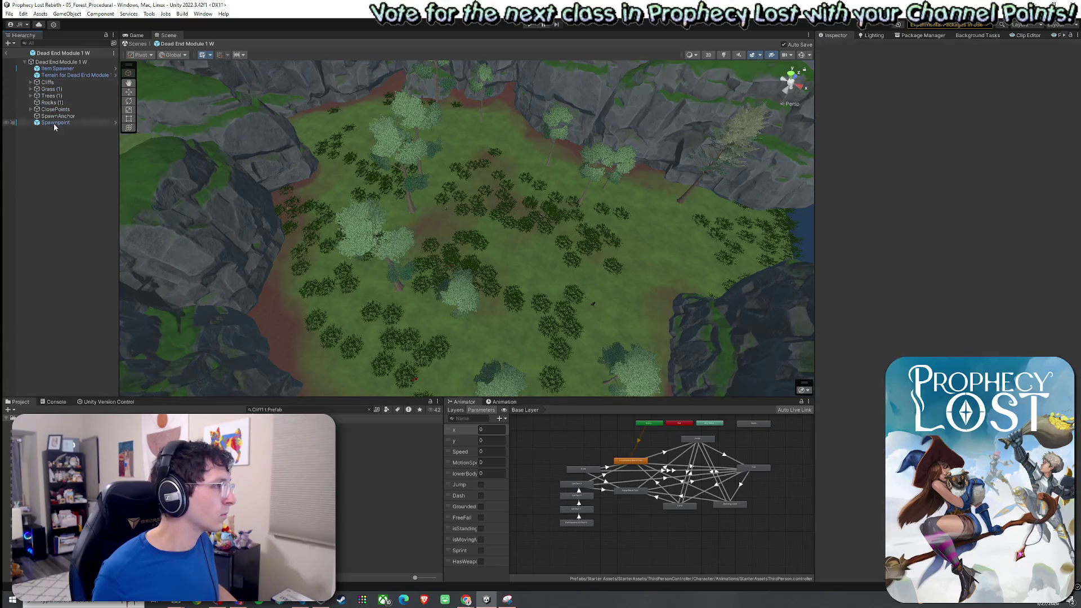
left_click(13, 43)
key("Escape")
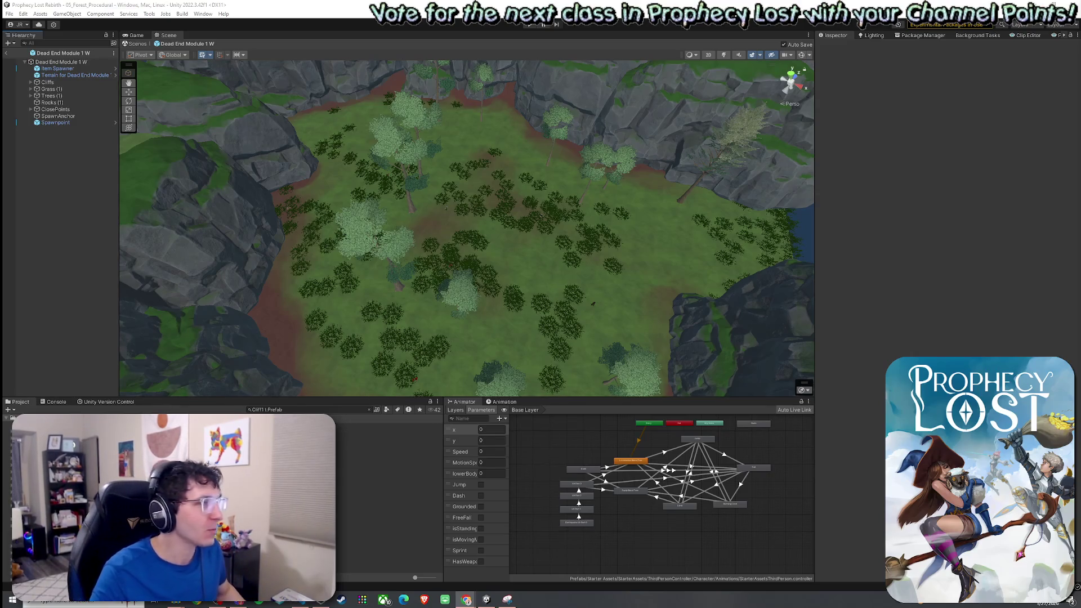
left_click(23, 13)
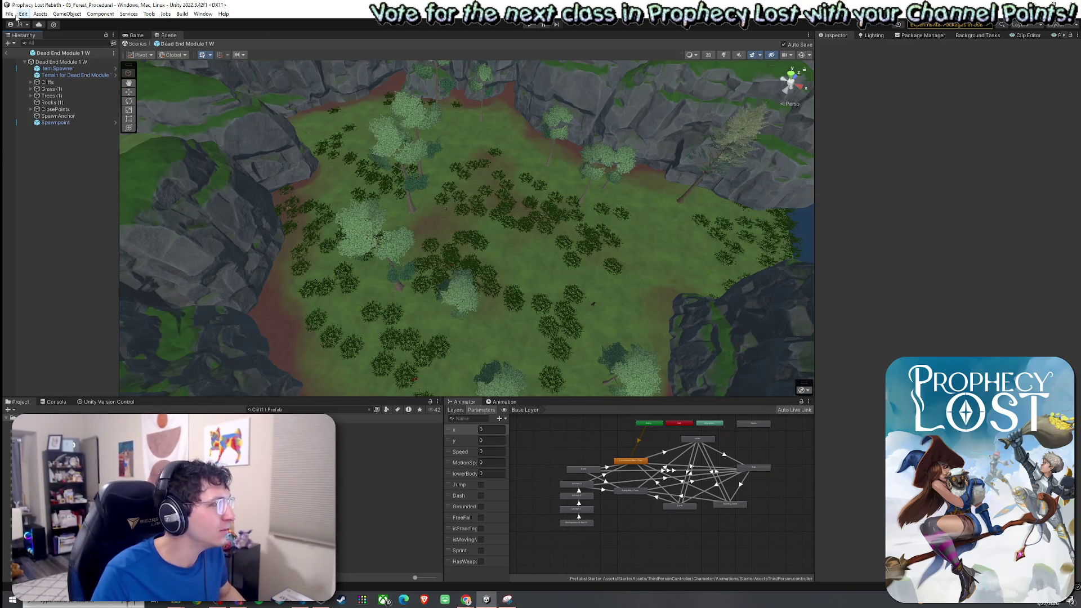
Save the Dead End Module 1 W prefab and look over its forest area
left_click(28, 55)
mouse_move(291, 133)
left_mouse_down()
mouse_move(319, 116)
mouse_move(463, 124)
mouse_move(446, 104)
mouse_move(76, 3)
mouse_move(753, 605)
mouse_move(955, 31)
mouse_move(136, 66)
mouse_move(334, 85)
mouse_move(580, 148)
mouse_move(691, 110)
mouse_move(977, 100)
mouse_move(967, 80)
mouse_move(768, 44)
mouse_move(917, 35)
mouse_move(965, 86)
mouse_move(926, 60)
mouse_move(857, 63)
mouse_move(1070, 106)
mouse_move(5, 113)
mouse_move(19, 116)
left_mouse_up()
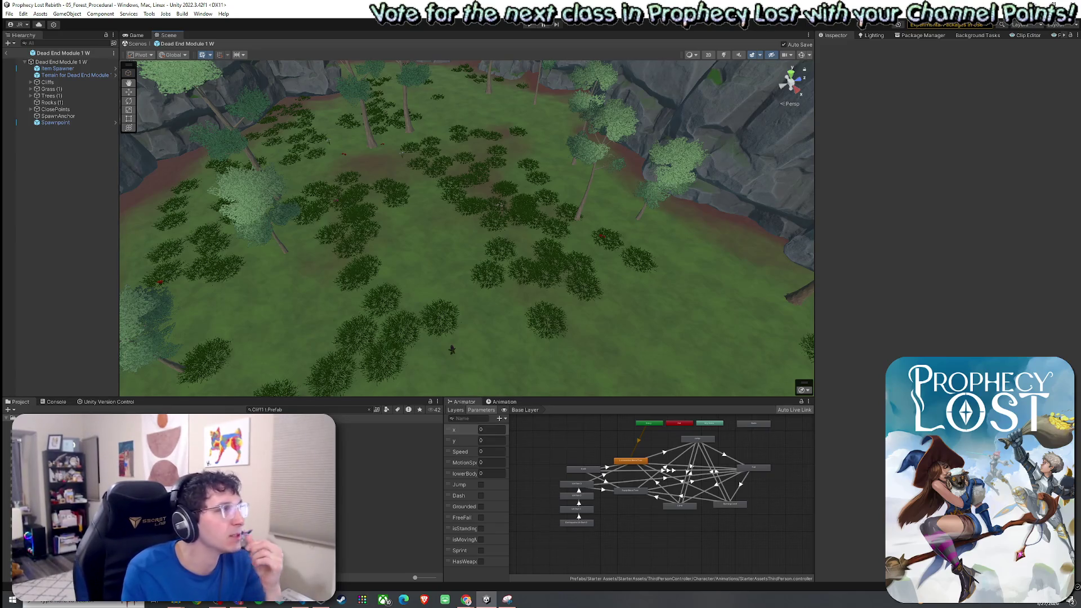
left_click(9, 14)
key("Escape")
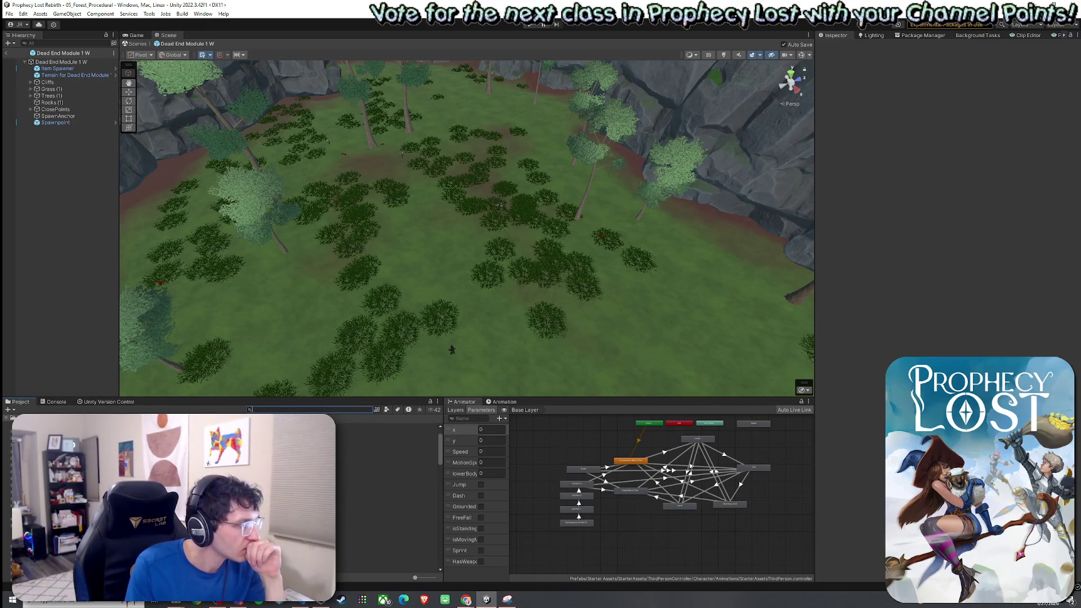
Find and open the Dead End Module 1 E prefab, then pull back to see the whole module
type("Dead End Module")
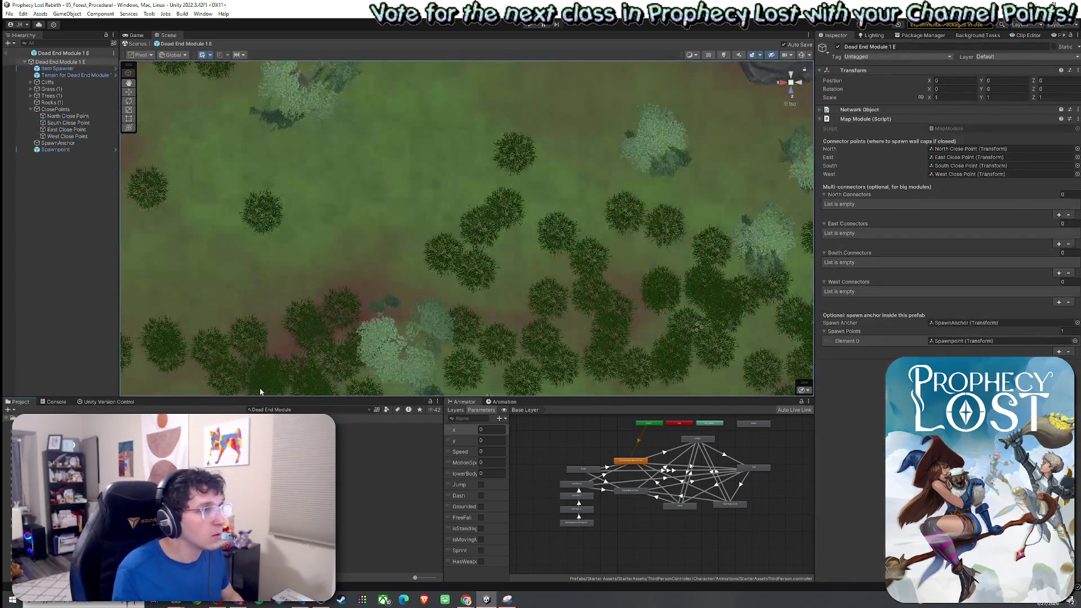
mouse_move(258, 387)
left_mouse_down()
mouse_move(364, 221)
mouse_move(790, 169)
left_mouse_up()
mouse_move(790, 107)
left_mouse_down()
mouse_move(429, 285)
mouse_move(514, 302)
mouse_move(581, 272)
mouse_move(633, 313)
mouse_move(636, 336)
mouse_move(601, 307)
left_mouse_up()
left_click(9, 14)
left_click(9, 14)
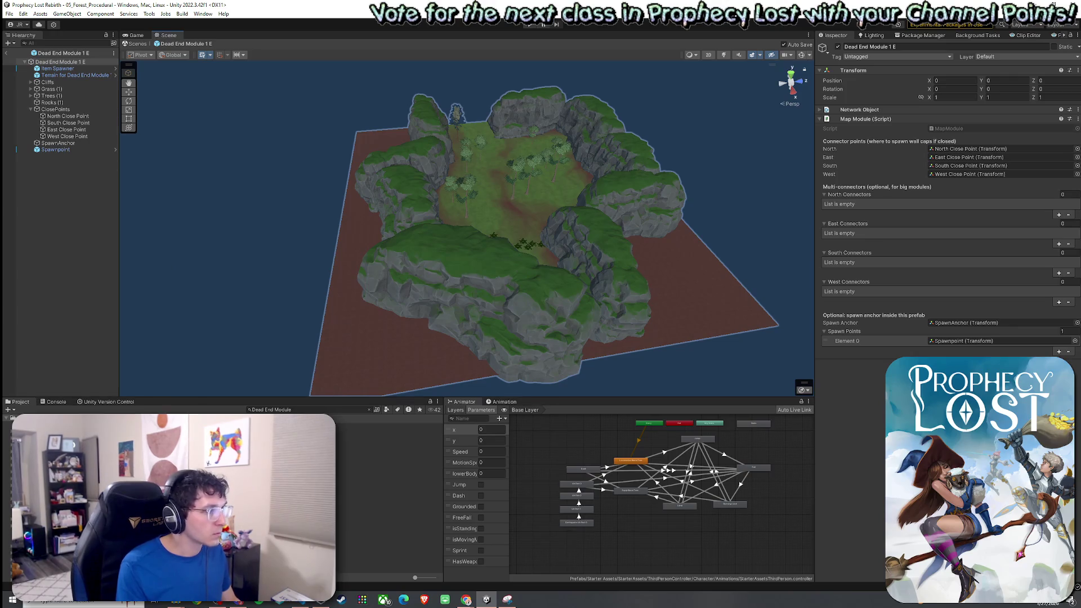
Filter the Project search to prefabs and drag a Cliff1 cliff into the scene
left_click(370, 410)
type("Cliff")
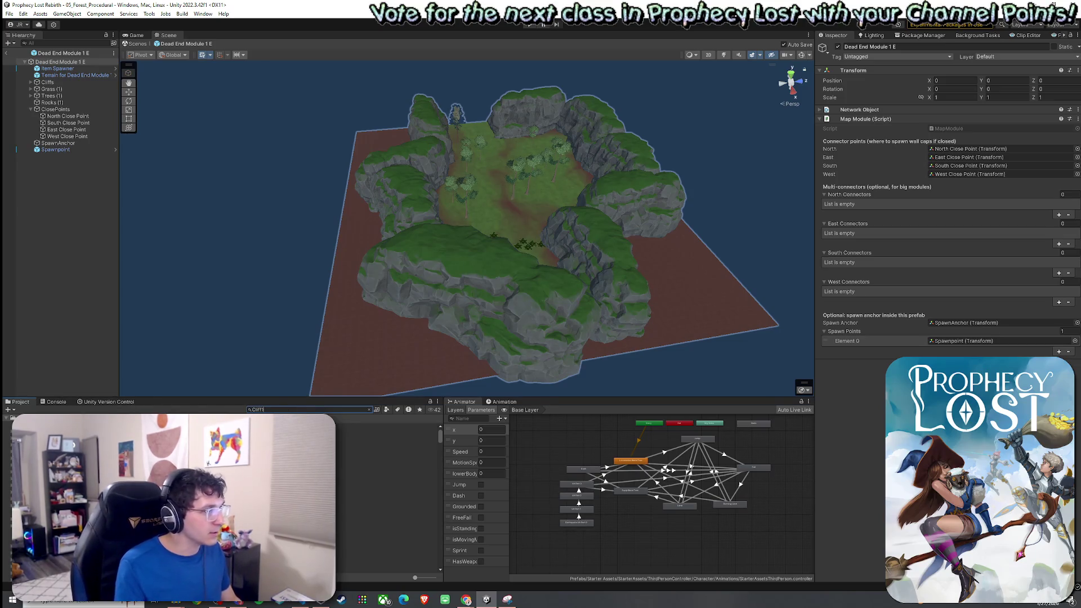
left_click(358, 431)
left_click(386, 410)
left_click(398, 489)
left_click(389, 440)
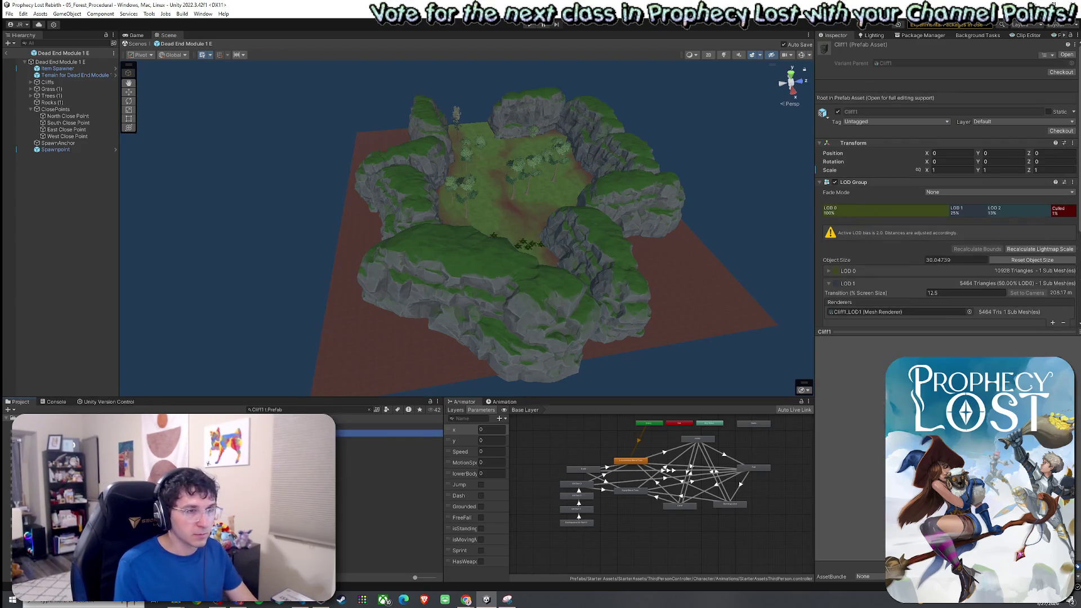
left_click(389, 432)
left_click_drag(388, 432, 278, 278)
Lower and rotate that cliff, then delete the misplaced instance and save
mouse_move(360, 282)
left_mouse_down()
mouse_move(362, 258)
mouse_move(208, 246)
mouse_move(234, 200)
mouse_move(232, 286)
left_mouse_up()
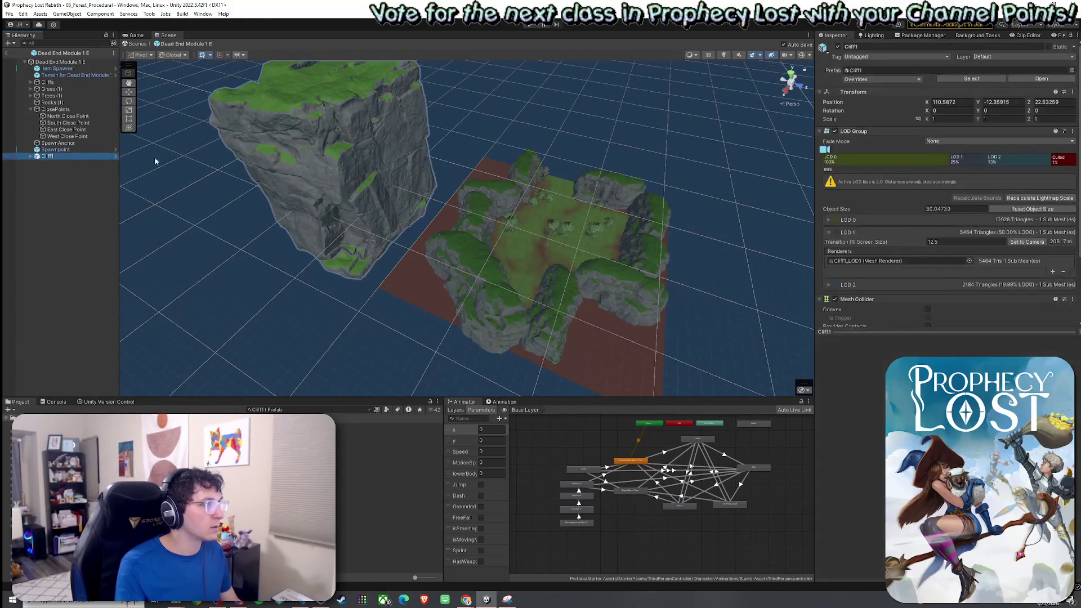
mouse_move(356, 195)
left_mouse_down()
mouse_move(397, 315)
mouse_move(391, 336)
mouse_move(351, 366)
mouse_move(415, 379)
mouse_move(483, 333)
mouse_move(251, 294)
mouse_move(436, 297)
left_mouse_up()
key("e")
mouse_move(457, 371)
left_mouse_down()
mouse_move(500, 387)
mouse_move(461, 378)
mouse_move(426, 308)
mouse_move(350, 247)
mouse_move(261, 239)
mouse_move(250, 284)
mouse_move(98, 225)
mouse_move(49, 222)
mouse_move(67, 217)
mouse_move(345, 295)
mouse_move(323, 289)
left_mouse_up()
left_click(87, 178)
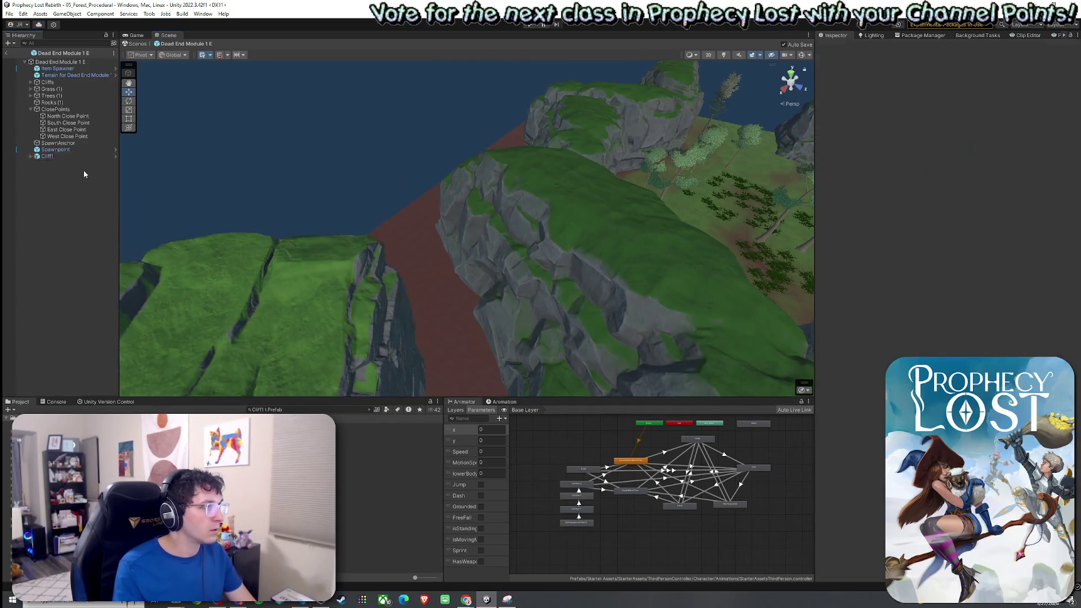
left_click(47, 156)
key("Delete")
key("ctrl+s")
Place a new Cliff1 beside the terrain, about -123° on Y, to fit the open edge
left_click(388, 440)
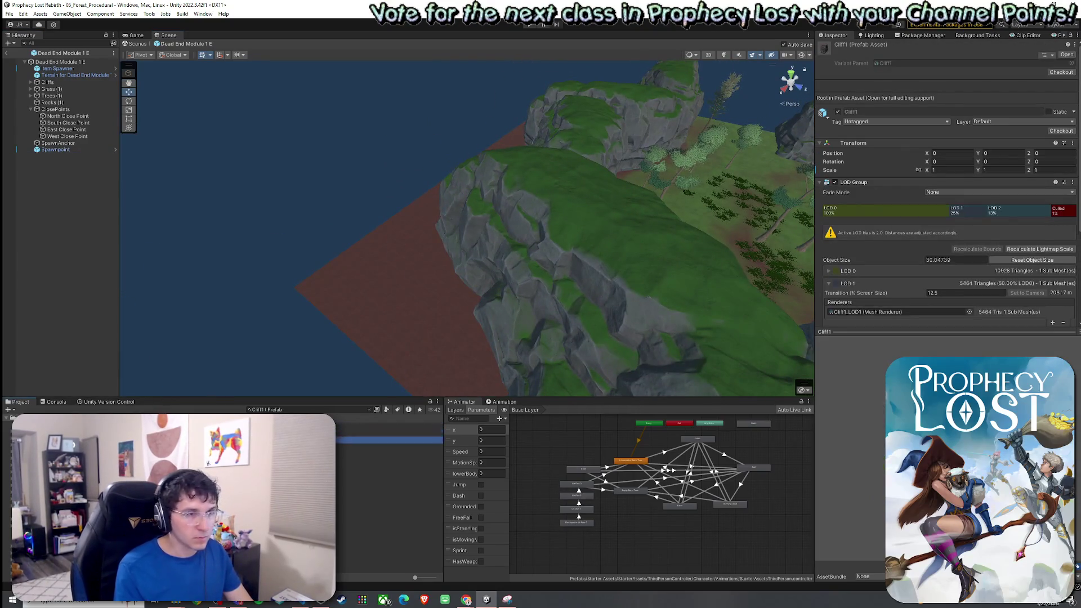
left_click(389, 446)
left_click(388, 440)
left_click(389, 447)
mouse_move(388, 440)
left_mouse_down()
mouse_move(336, 291)
mouse_move(325, 306)
mouse_move(370, 242)
mouse_move(354, 242)
mouse_move(482, 248)
left_mouse_up()
scroll(371, 306, "down", 5)
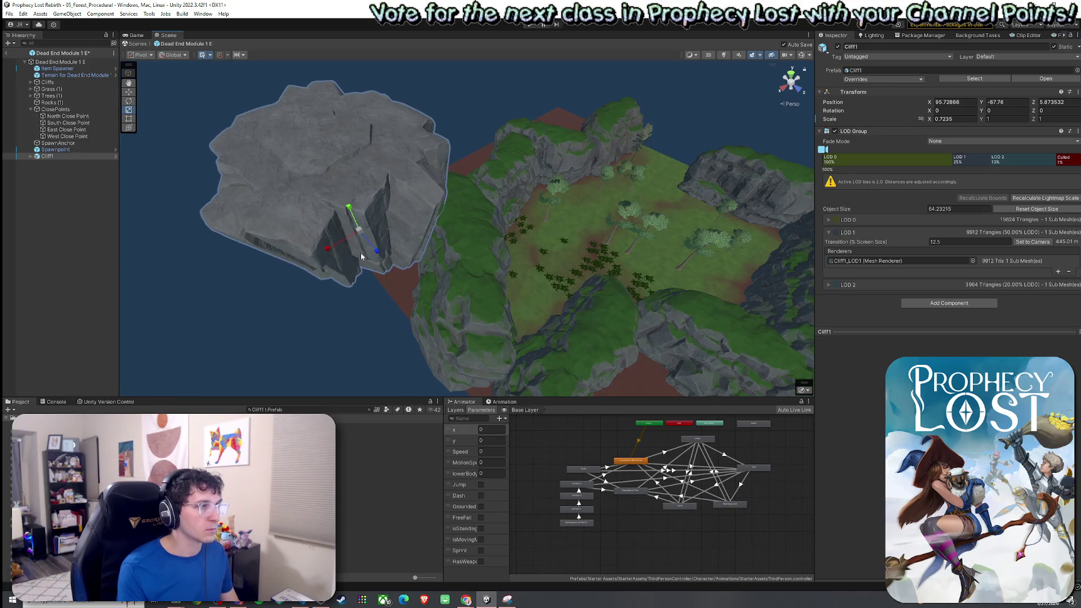
key("e")
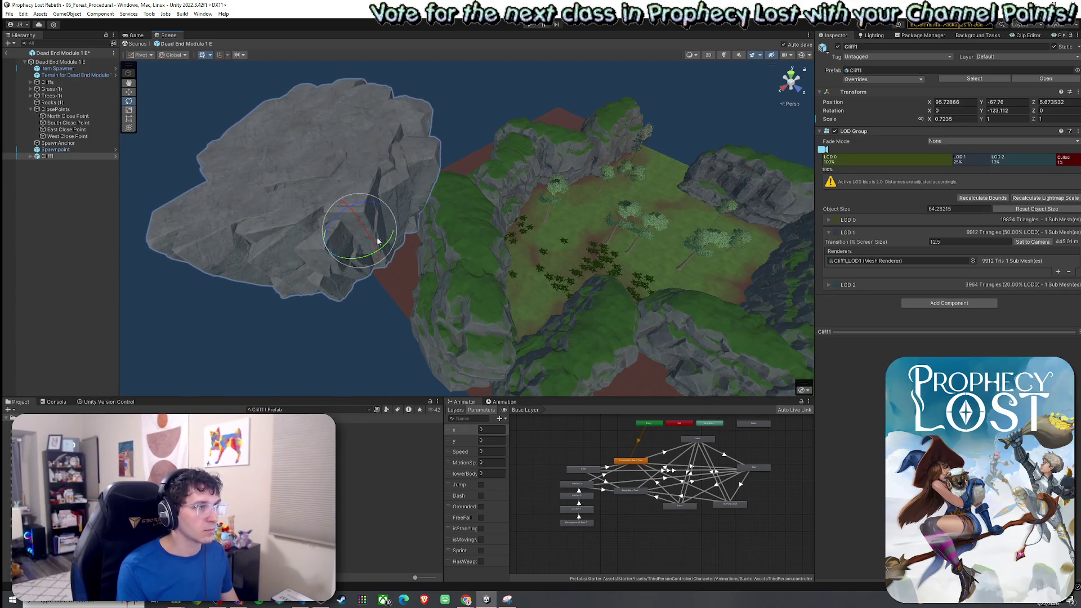
Slide the Cliff1 cliff into place along the terrain edge
mouse_move(365, 236)
left_mouse_down()
mouse_move(370, 254)
mouse_move(407, 272)
mouse_move(442, 273)
mouse_move(430, 277)
left_mouse_up()
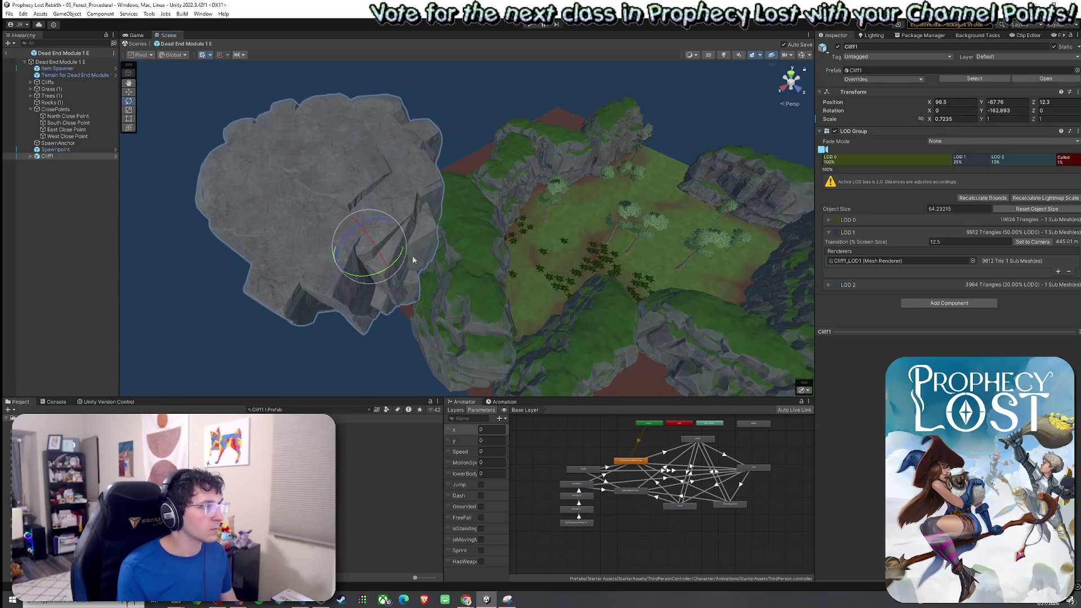
left_click(79, 183)
double_click(74, 158)
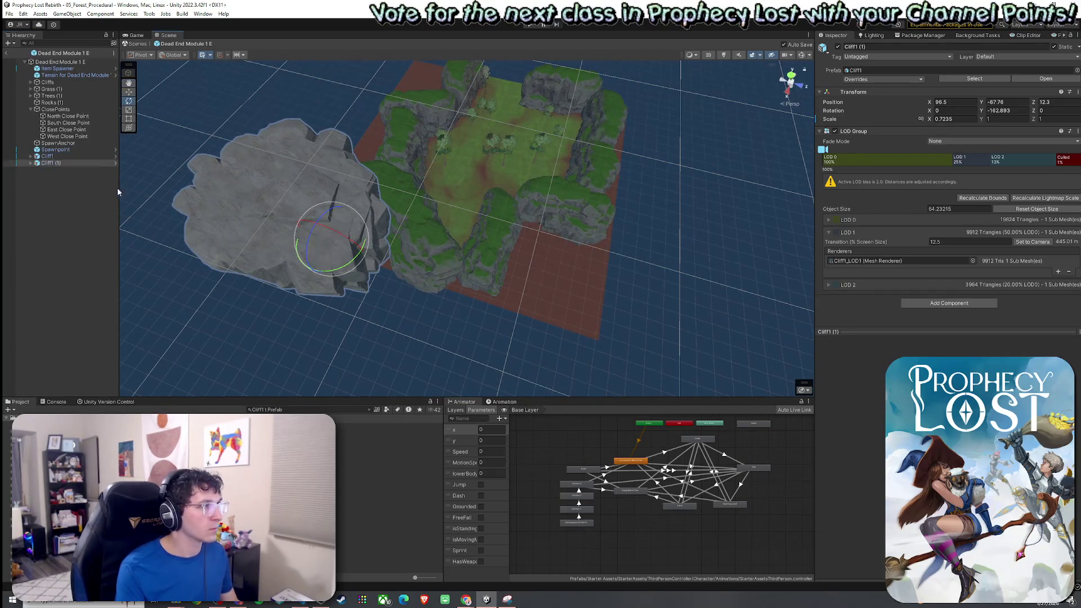
Move Cliff1 (1) to 81.56, -67.76, 86.08 on the right side, rotated -224° on Y
mouse_move(334, 248)
left_mouse_down()
mouse_move(555, 276)
mouse_move(589, 292)
left_mouse_up()
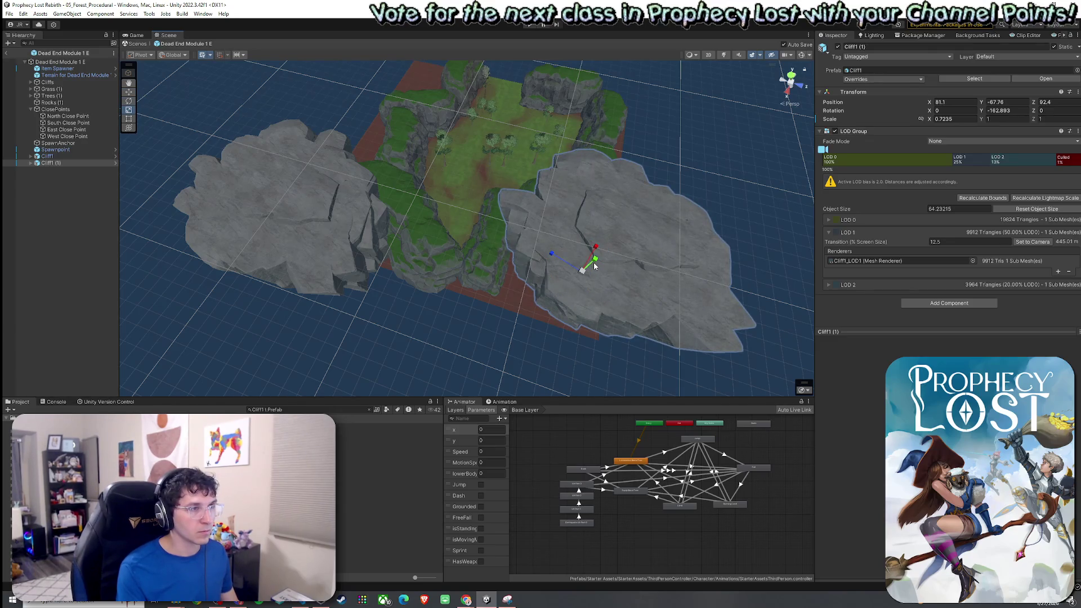
scroll(598, 266, "up", 5)
mouse_move(532, 256)
left_mouse_down()
mouse_move(555, 212)
mouse_move(534, 239)
mouse_move(501, 240)
mouse_move(493, 258)
mouse_move(518, 265)
mouse_move(441, 242)
mouse_move(741, 195)
mouse_move(506, 250)
mouse_move(566, 277)
left_mouse_up()
key("ctrl+s")
key("ctrl+z")
key("w")
key("e")
mouse_move(490, 250)
left_mouse_down()
mouse_move(473, 298)
mouse_move(375, 304)
mouse_move(526, 290)
mouse_move(542, 203)
mouse_move(519, 193)
mouse_move(646, 188)
mouse_move(625, 184)
mouse_move(619, 163)
mouse_move(615, 212)
mouse_move(676, 271)
mouse_move(743, 282)
mouse_move(593, 317)
mouse_move(467, 281)
left_mouse_up()
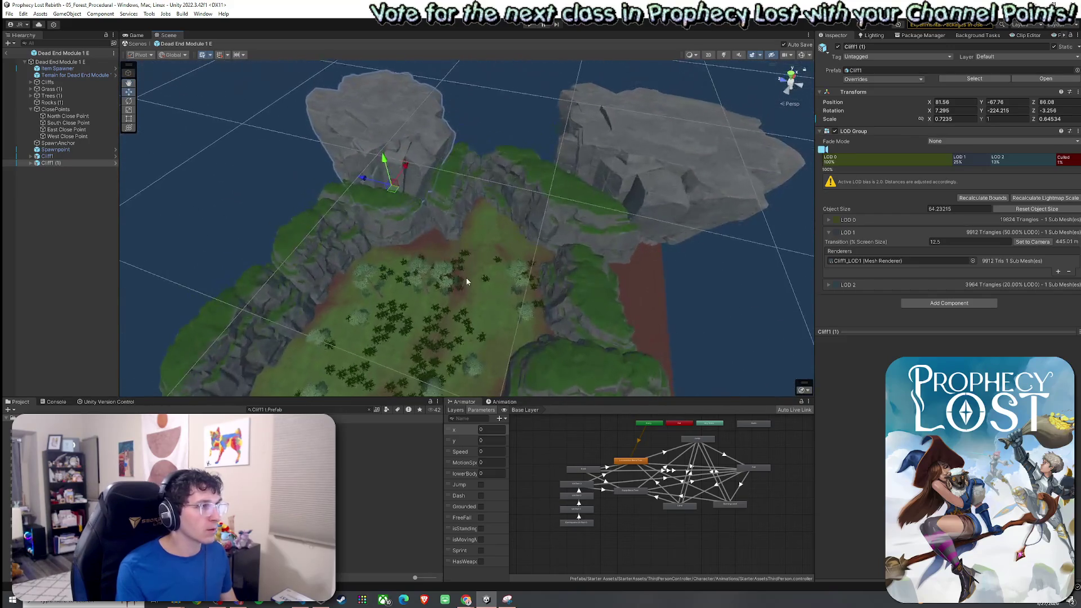
left_click_drag(279, 227, 390, 189)
Duplicate the cliff once more, then delete the extra Cliff1 (2) copy
key("ctrl+d")
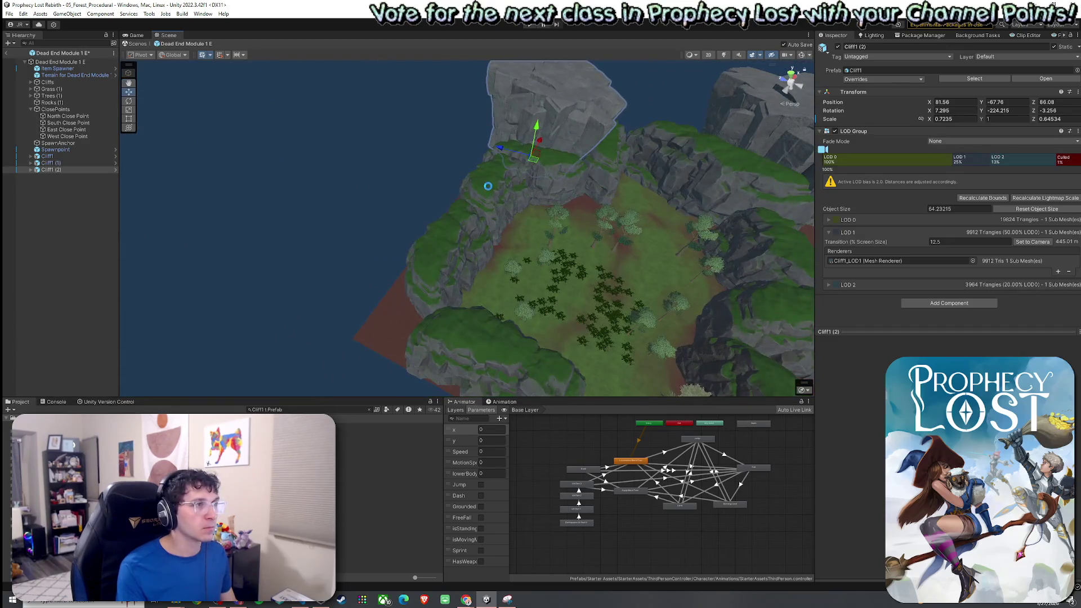
left_click_drag(534, 164, 367, 234)
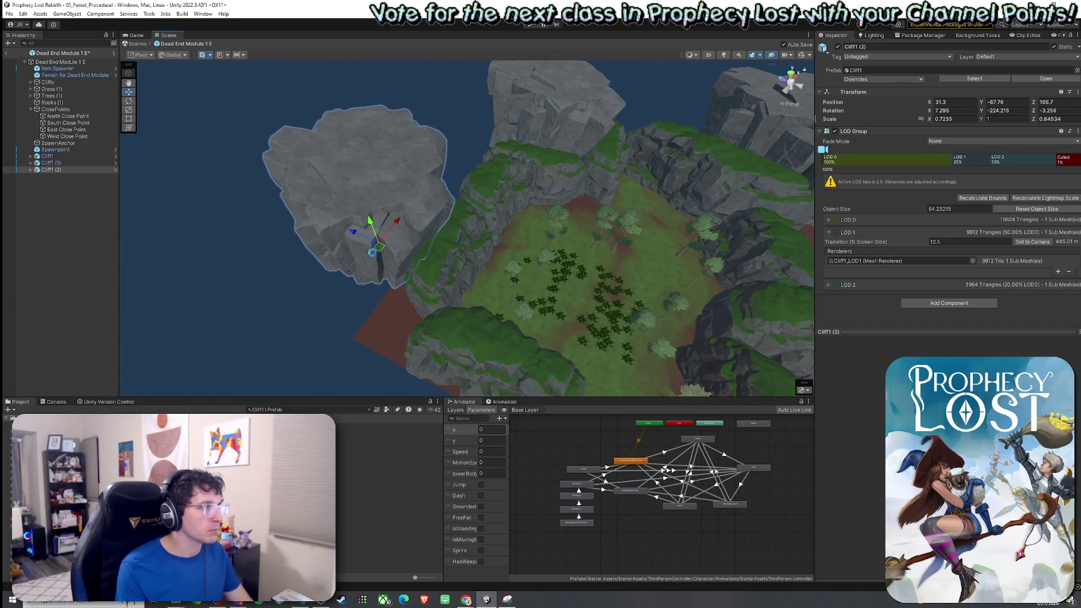
left_click(55, 185)
left_click(51, 169)
key("Delete")
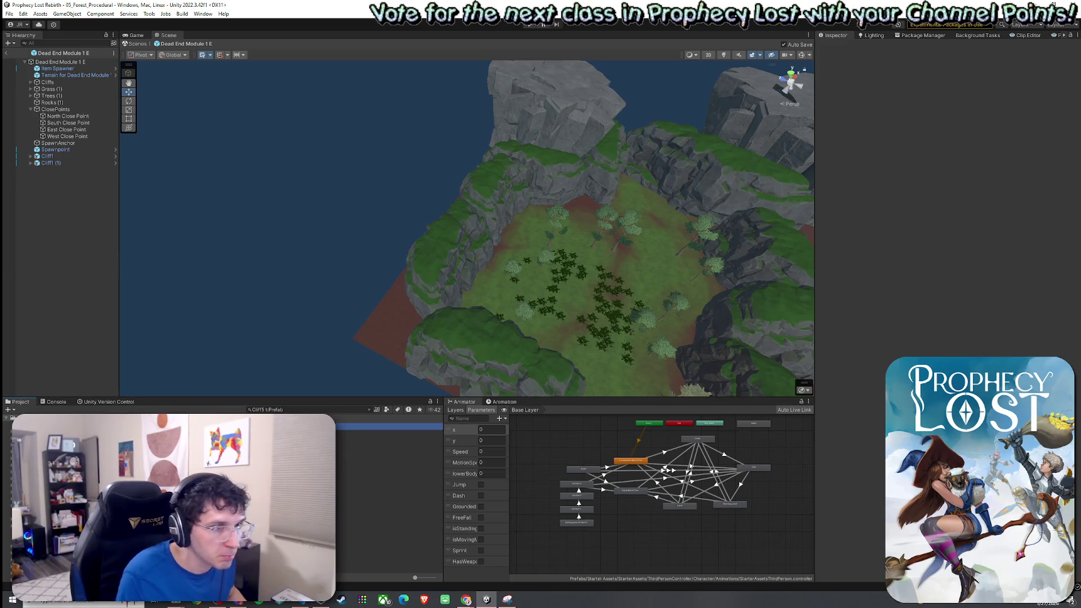
Place a Cliff4 cliff in the scene, undoing a Cliff5 attempt first
mouse_move(411, 388)
left_mouse_down()
mouse_move(381, 340)
mouse_move(390, 342)
left_mouse_up()
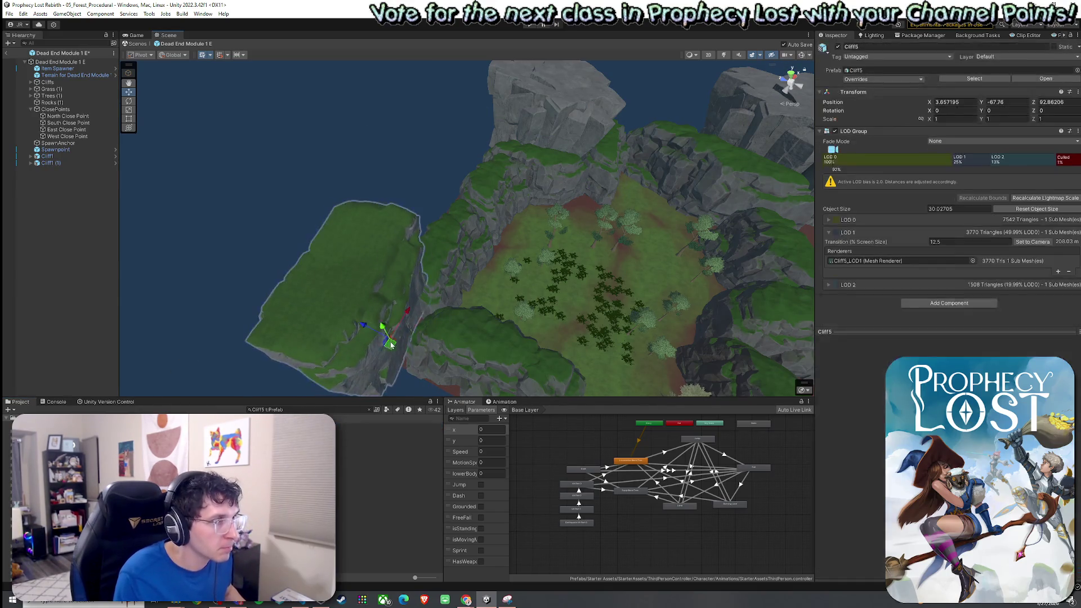
key("ctrl+z")
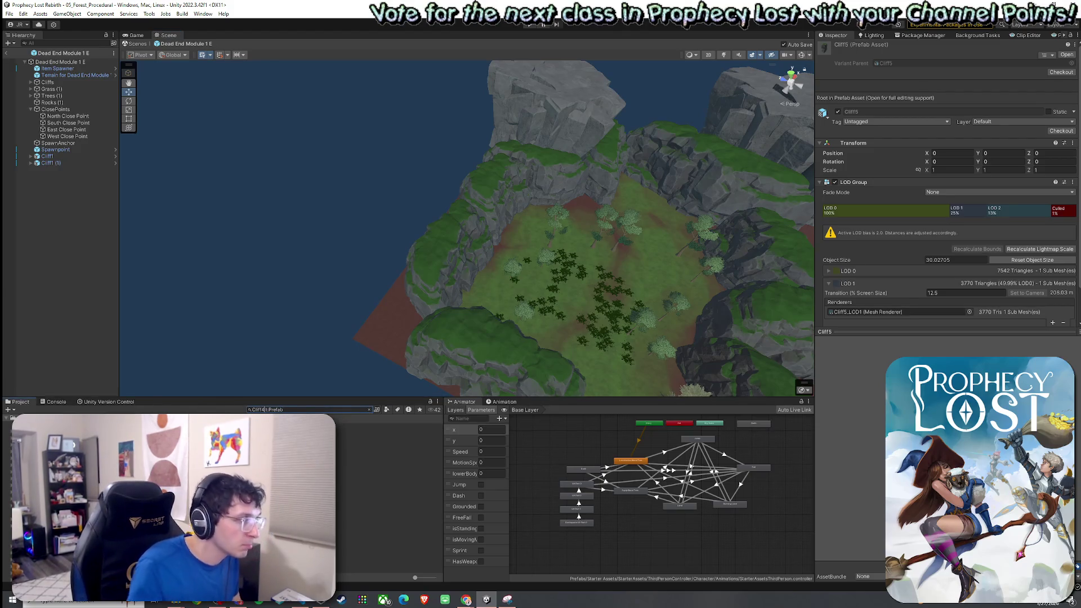
mouse_move(388, 426)
left_mouse_down()
mouse_move(403, 337)
mouse_move(373, 345)
mouse_move(549, 323)
mouse_move(388, 318)
mouse_move(399, 292)
mouse_move(379, 319)
mouse_move(341, 320)
left_mouse_up()
Position Cliff4 (1) at 13.14, -71.9, 103.01, rotated -103.3° on Y, and save
key("w")
mouse_move(524, 303)
left_mouse_down()
mouse_move(495, 258)
mouse_move(256, 258)
mouse_move(370, 250)
mouse_move(345, 282)
left_mouse_up()
left_click(53, 170)
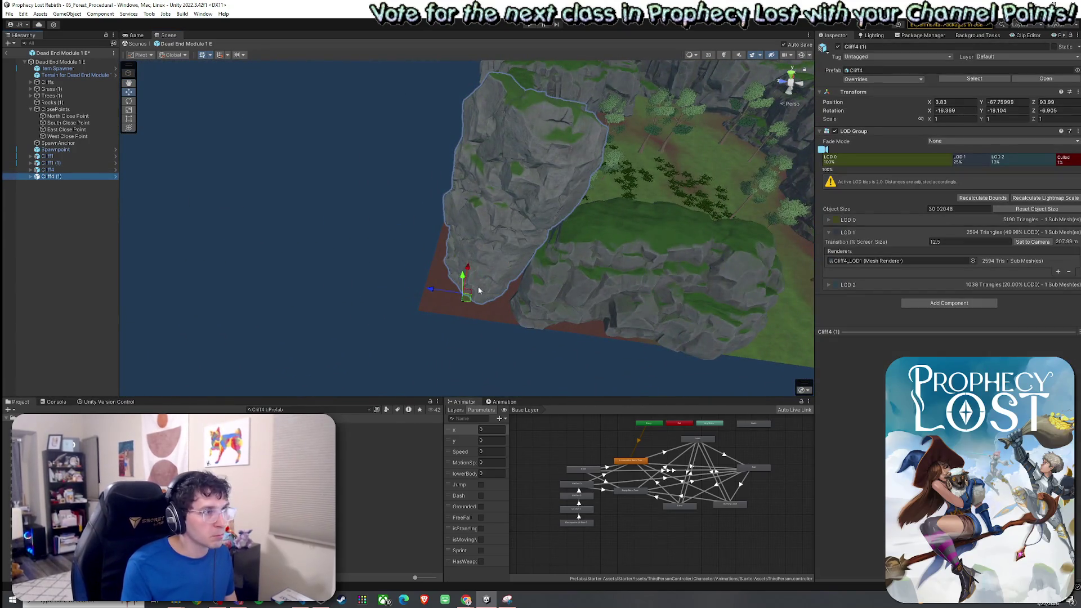
mouse_move(468, 301)
left_mouse_down()
mouse_move(415, 278)
mouse_move(394, 293)
mouse_move(552, 265)
mouse_move(654, 272)
mouse_move(593, 348)
mouse_move(539, 371)
mouse_move(529, 396)
mouse_move(657, 389)
mouse_move(549, 379)
mouse_move(508, 351)
mouse_move(534, 304)
mouse_move(734, 208)
mouse_move(701, 196)
mouse_move(553, 224)
mouse_move(473, 292)
mouse_move(299, 304)
mouse_move(294, 282)
left_mouse_up()
key("ctrl+s")
key("e")
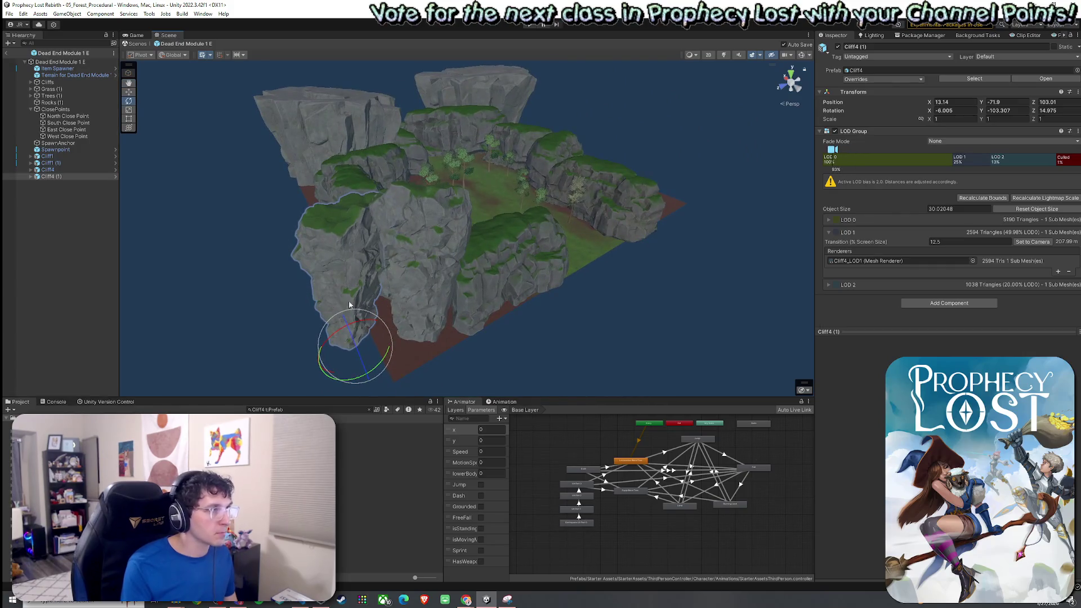